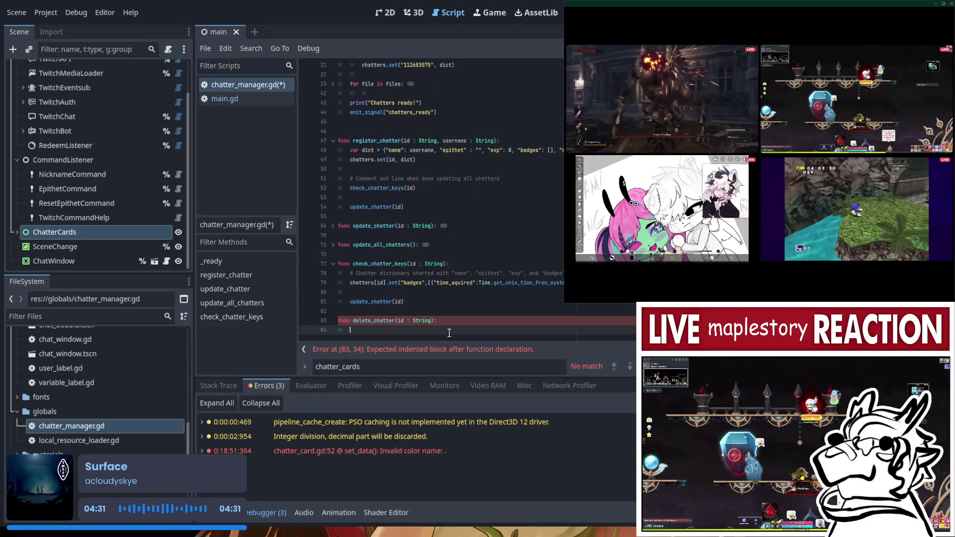
# Review the file-saving code and the empty delete_chatter body, then unfold the 'for file in files' loop
pyautogui.scroll(5, 387, 279)
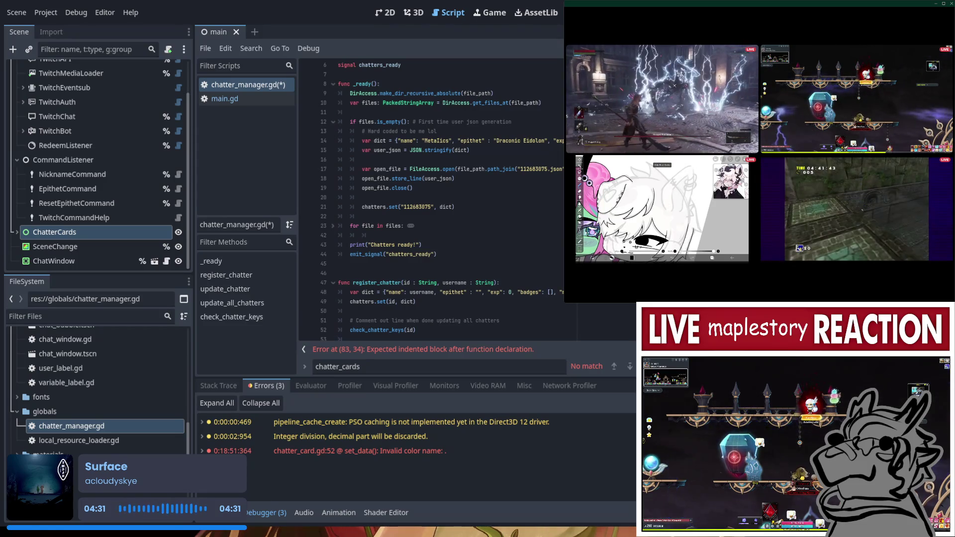
pyautogui.click(415, 189)
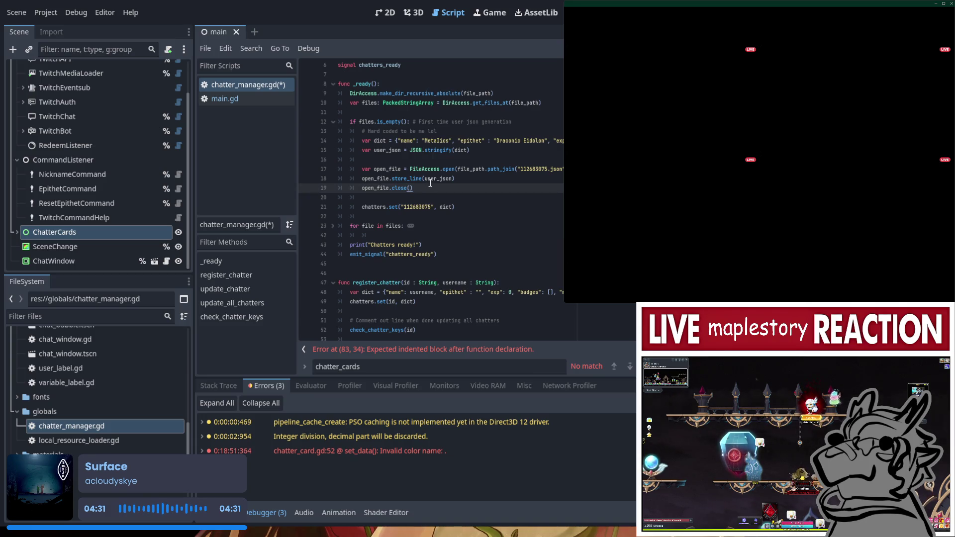
pyautogui.click(430, 180)
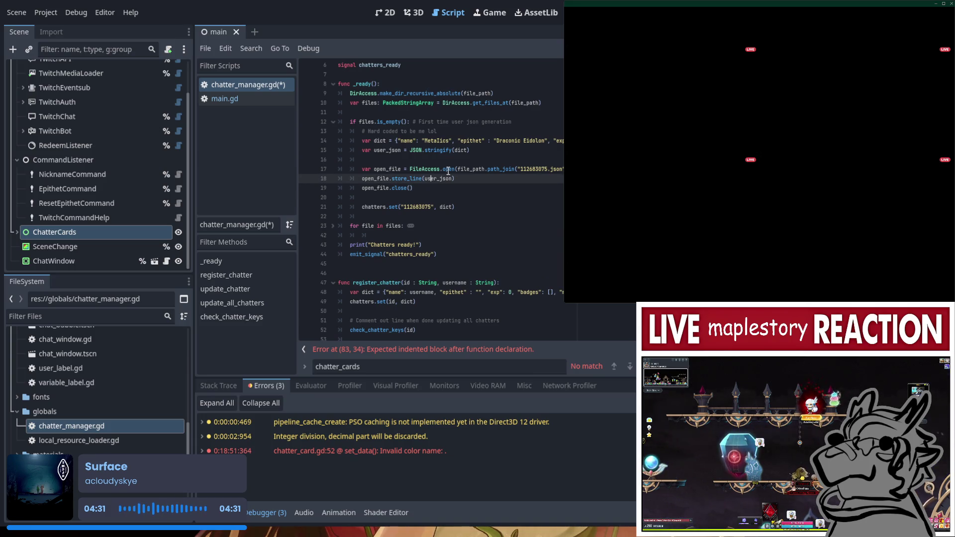
pyautogui.scroll(-5, 433, 189)
pyautogui.click(413, 340)
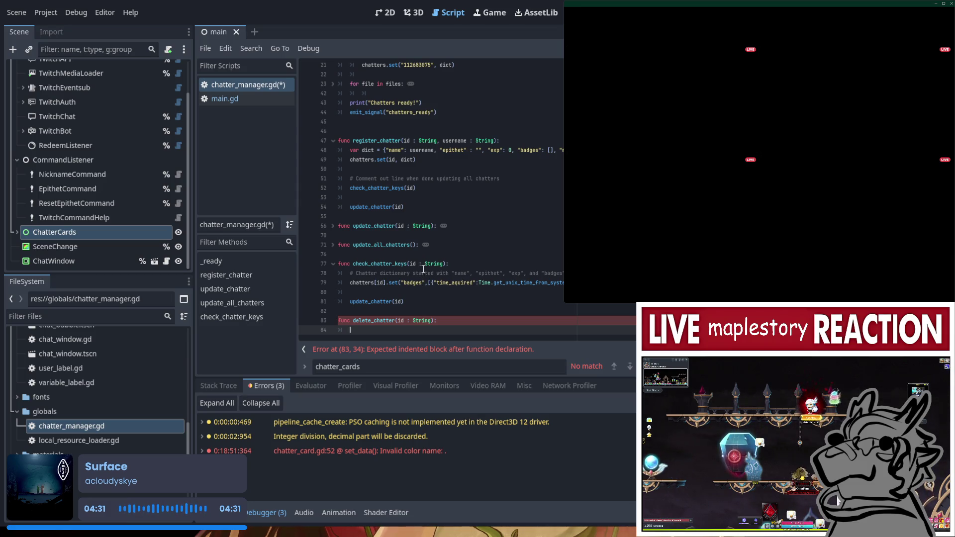
pyautogui.scroll(5, 424, 269)
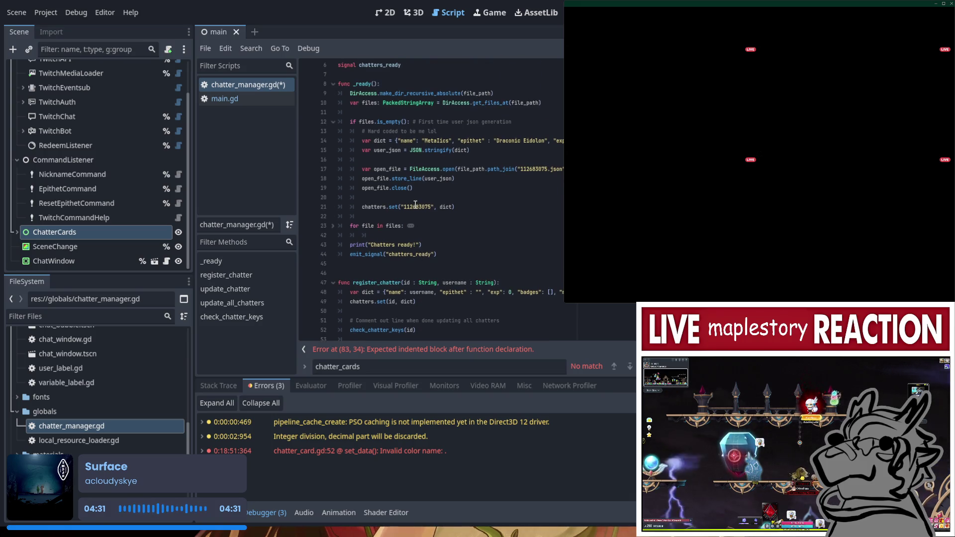
pyautogui.scroll(1, 447, 199)
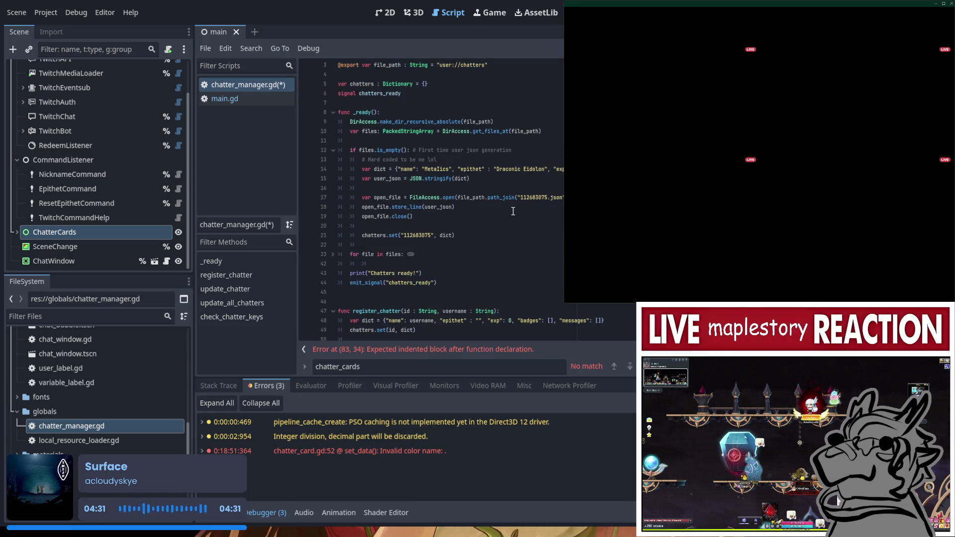
pyautogui.scroll(-3, 513, 212)
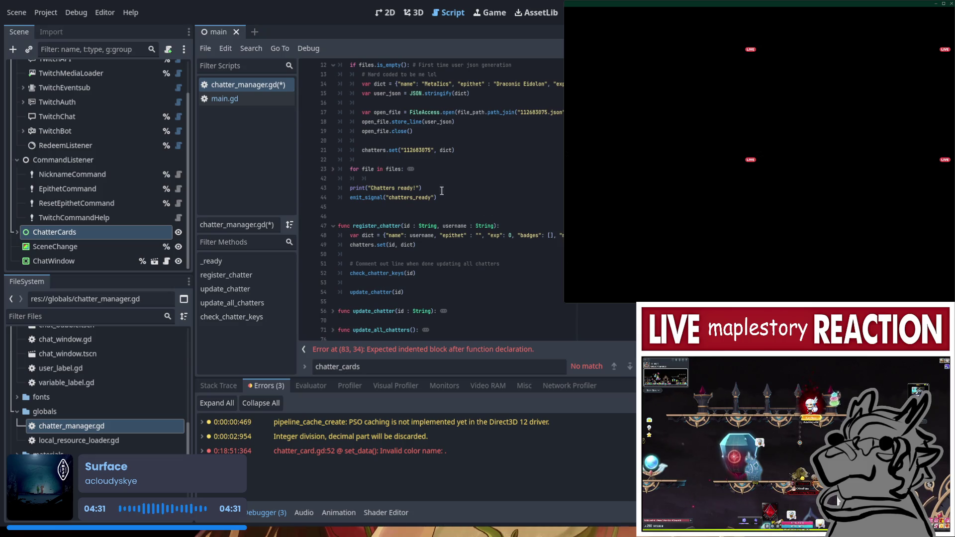
pyautogui.click(333, 170)
pyautogui.scroll(-2, 355, 179)
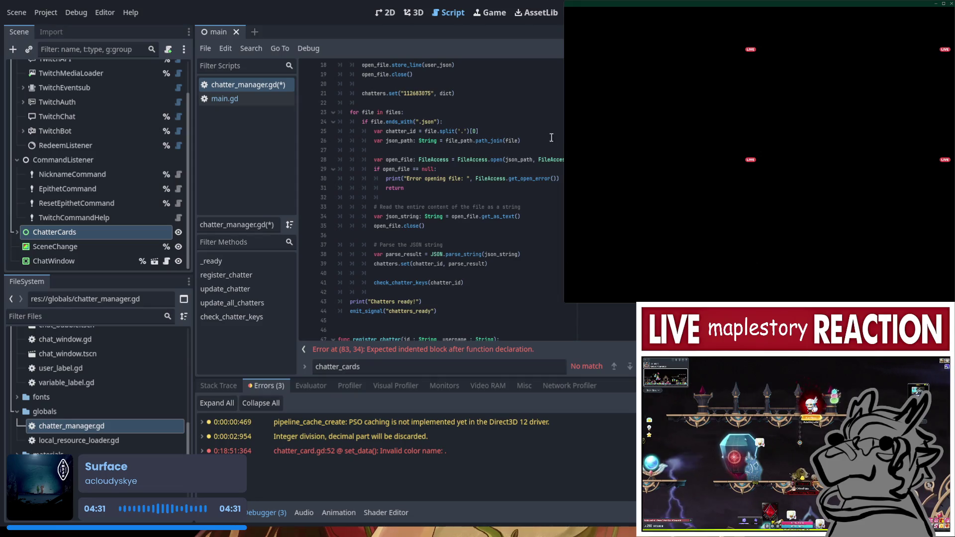
# Reuse the json_path line at line 84 in delete_chatter, changing it to path_join(id + ".json")
pyautogui.moveTo(521, 141)
pyautogui.mouseDown()
pyautogui.moveTo(374, 142)
pyautogui.moveTo(402, 156)
pyautogui.mouseUp()
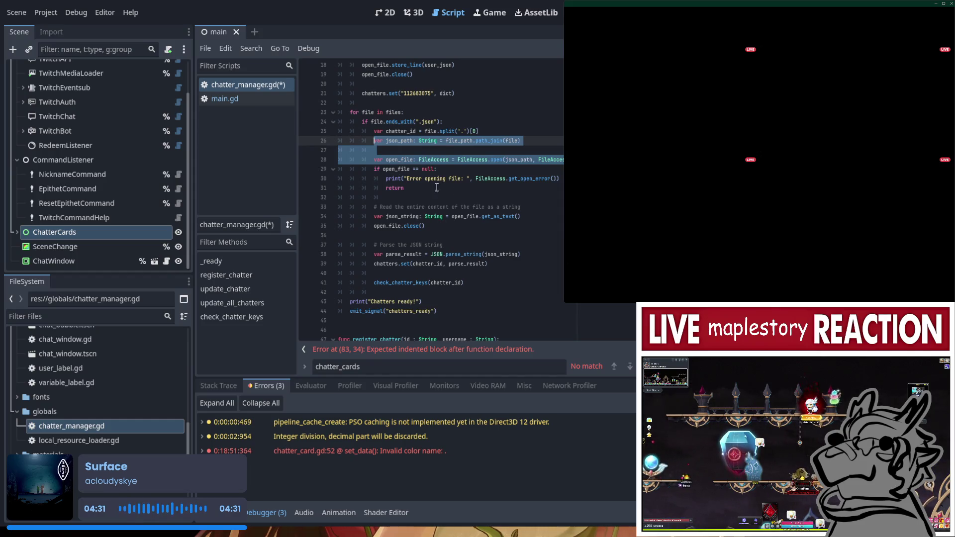
pyautogui.click(536, 138)
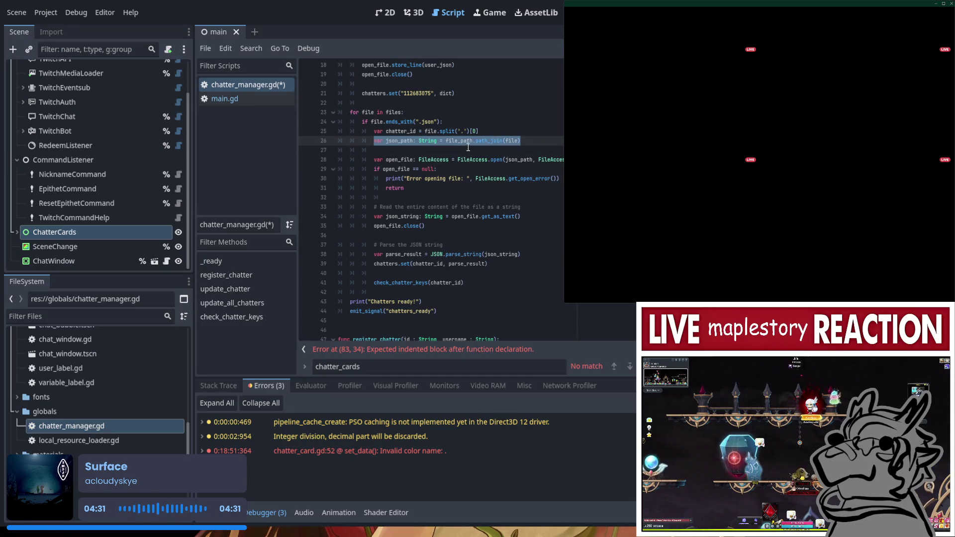
pyautogui.doubleClick(513, 141)
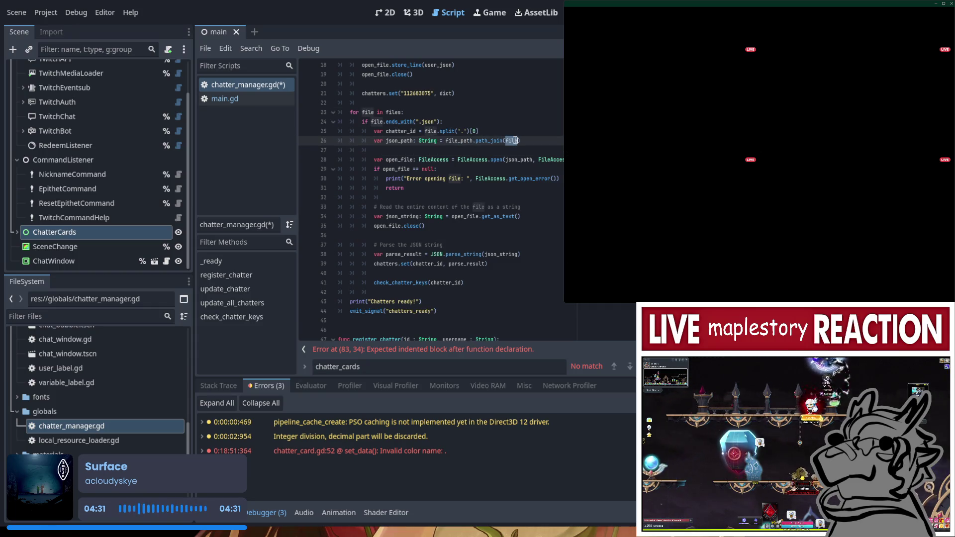
pyautogui.click(515, 150)
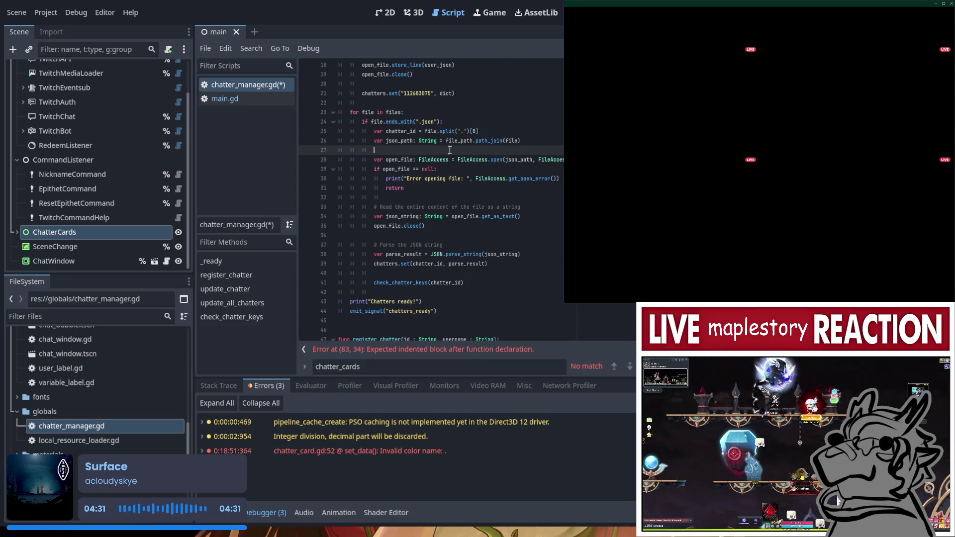
pyautogui.scroll(-7, 446, 136)
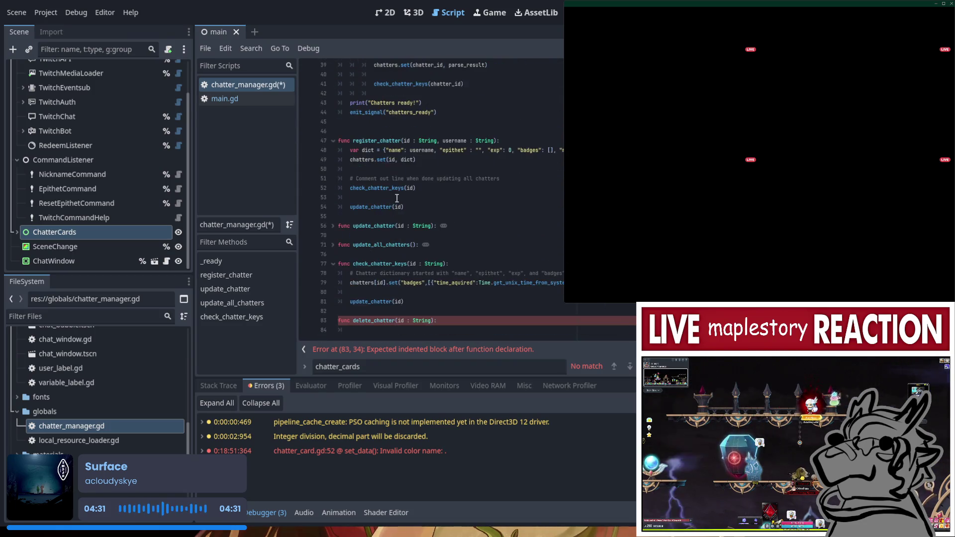
pyautogui.click(422, 329)
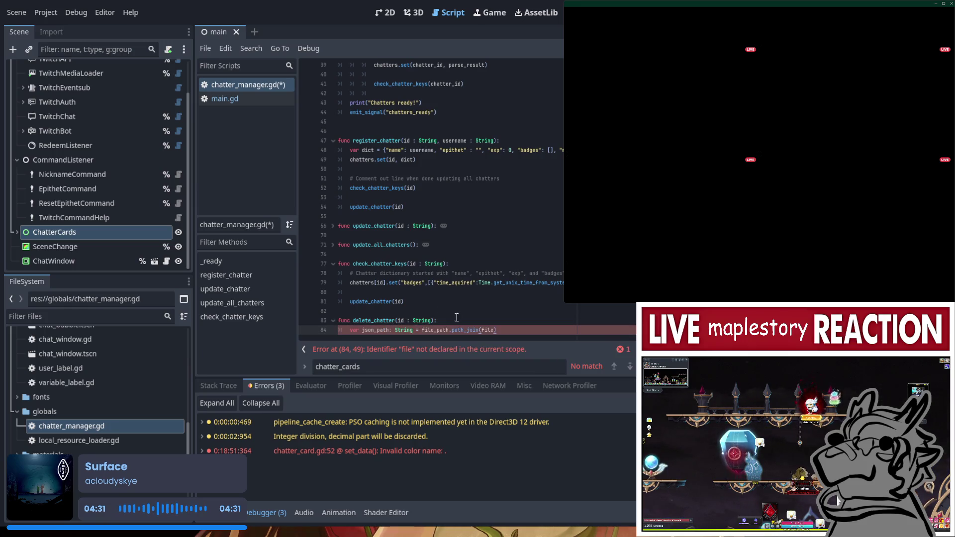
pyautogui.scroll(13, 442, 328)
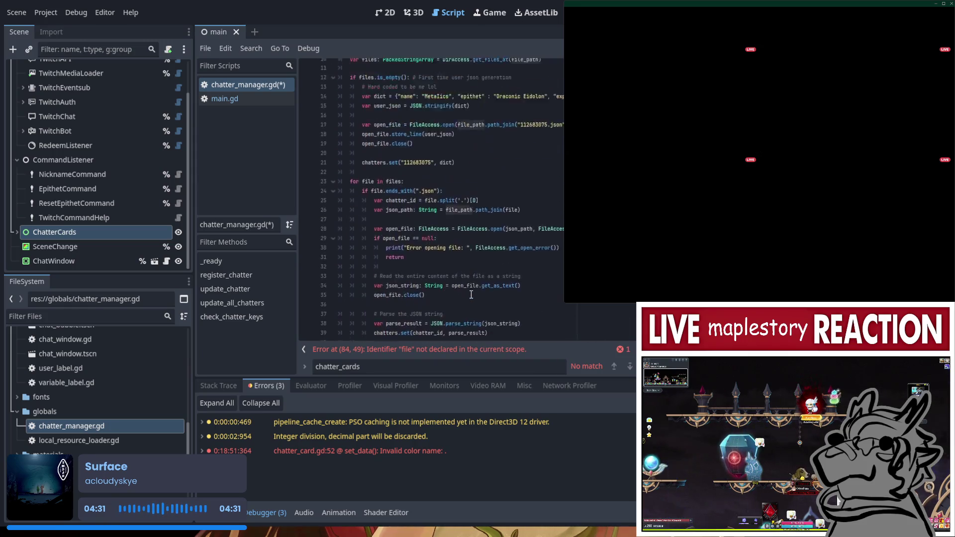
pyautogui.scroll(-13, 466, 271)
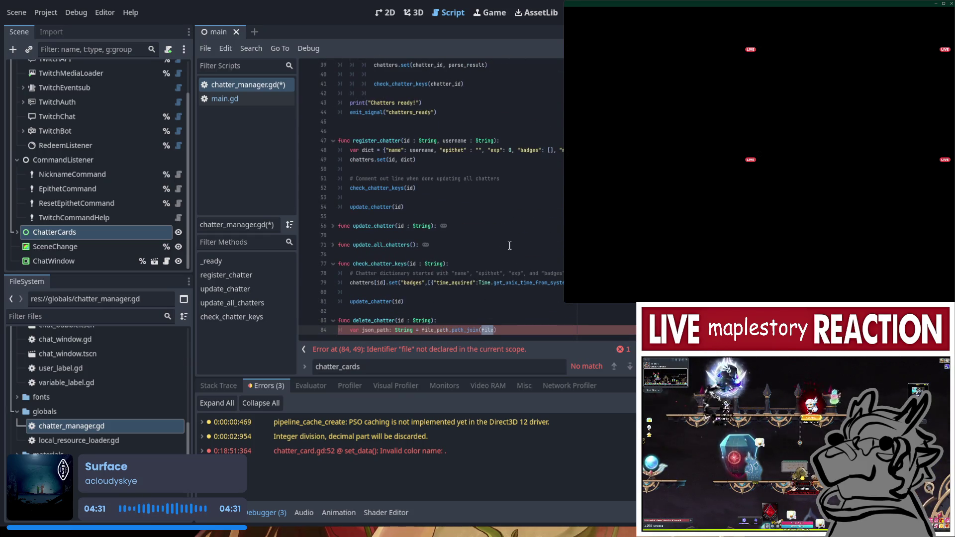
pyautogui.write('+ ".json')
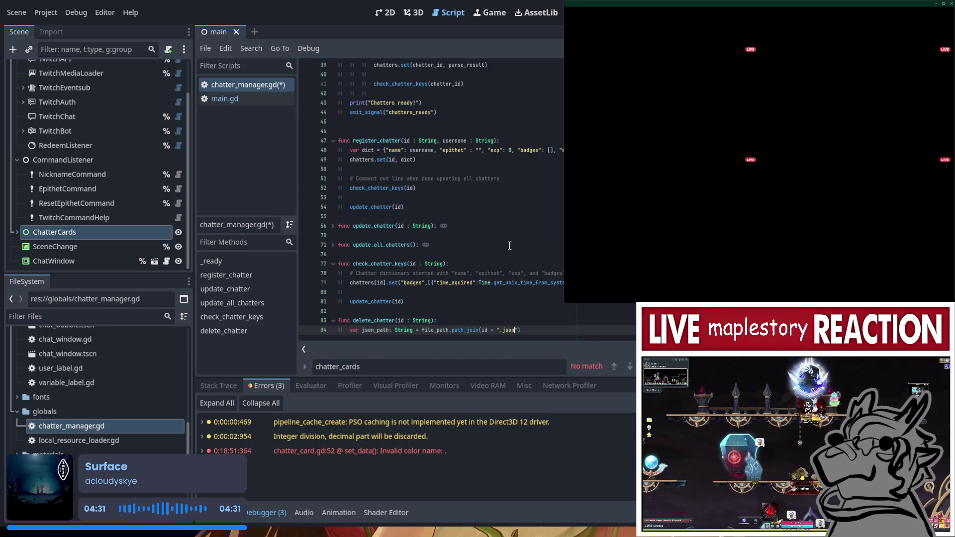
pyautogui.scroll(10, 509, 245)
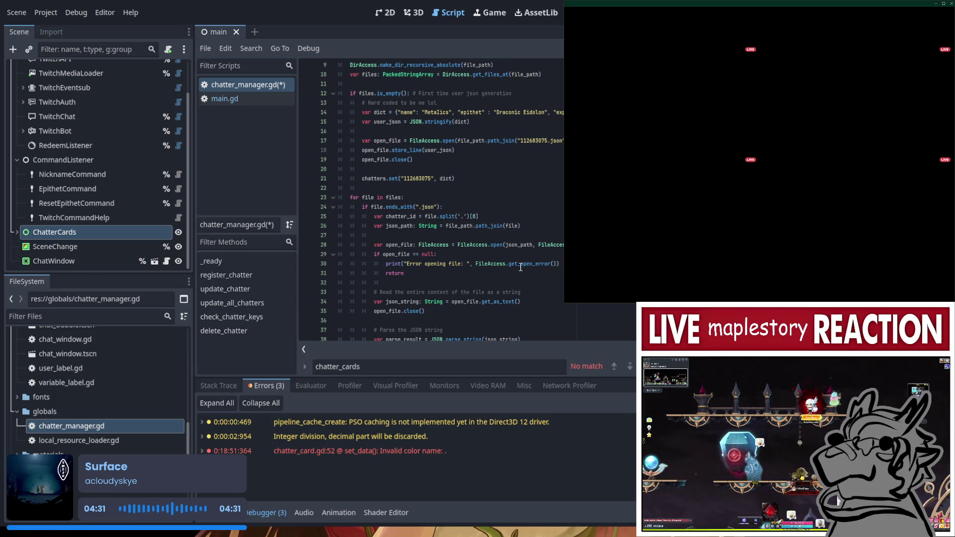
pyautogui.scroll(-3, 520, 268)
pyautogui.scroll(-7, 521, 268)
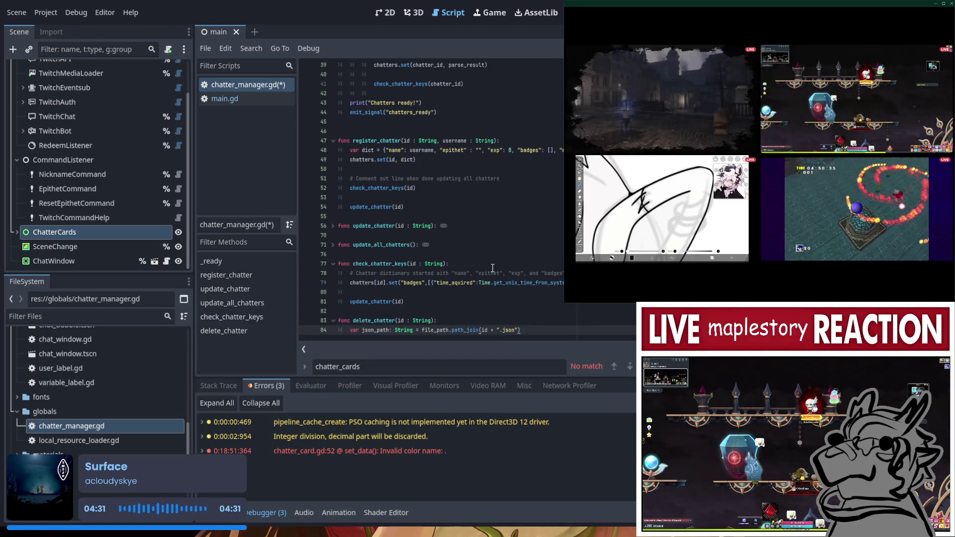
pyautogui.write('Di')
# Start a new indented line 85 below the json_path line in delete_chatter
pyautogui.press('Return')
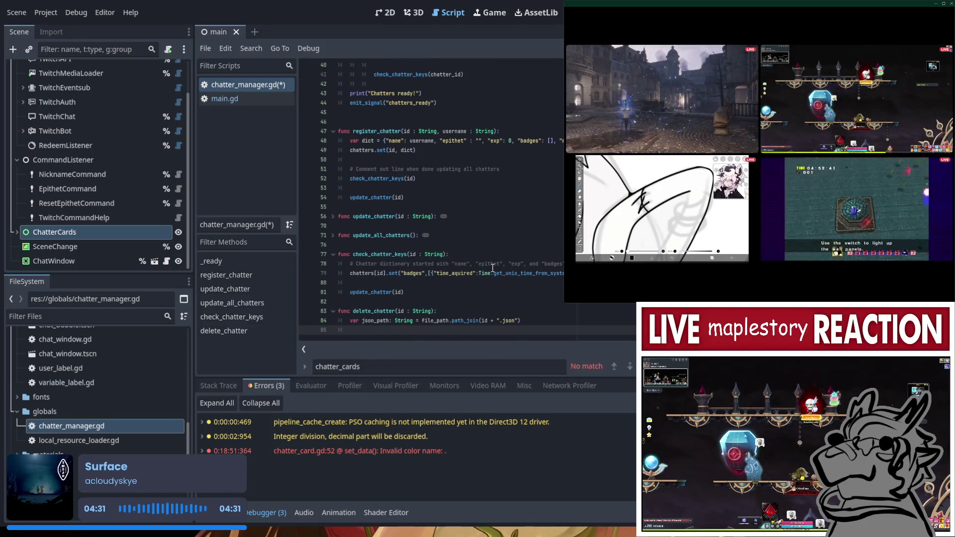
# On line 85, settle on the DirAccess class after trying FileSelect and FileAccess
pyautogui.write('File')
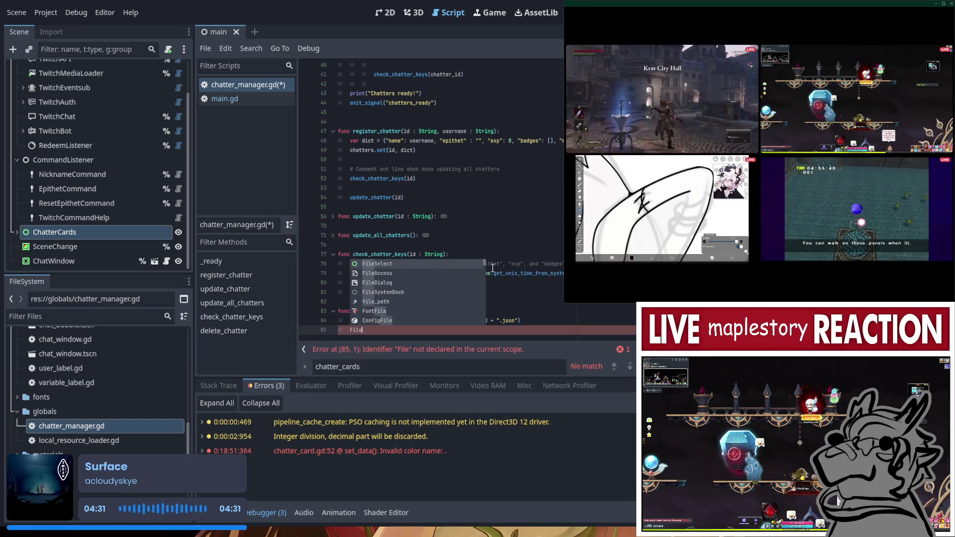
pyautogui.press('Return')
pyautogui.write('.D')
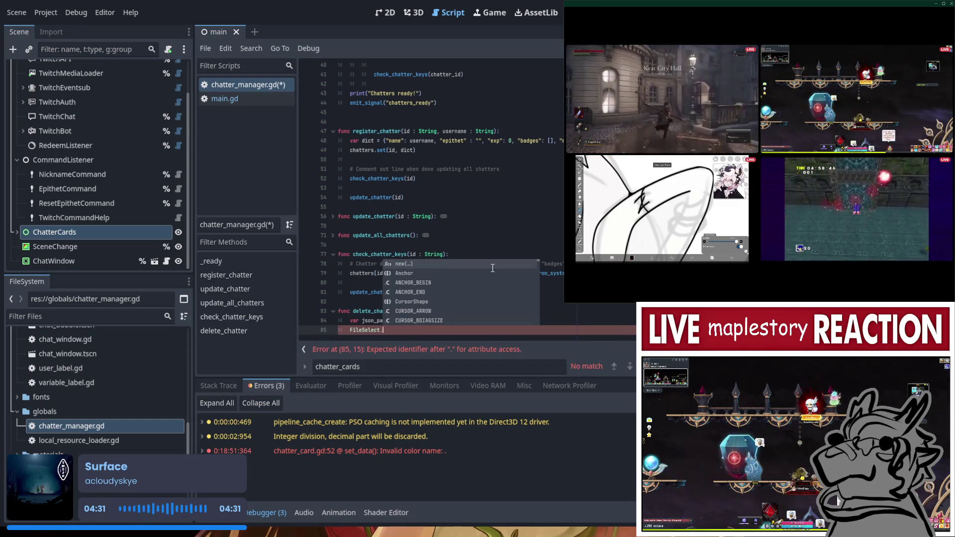
pyautogui.press('BackSpace')
pyautogui.press('BackSpace')
pyautogui.press('BackSpace')
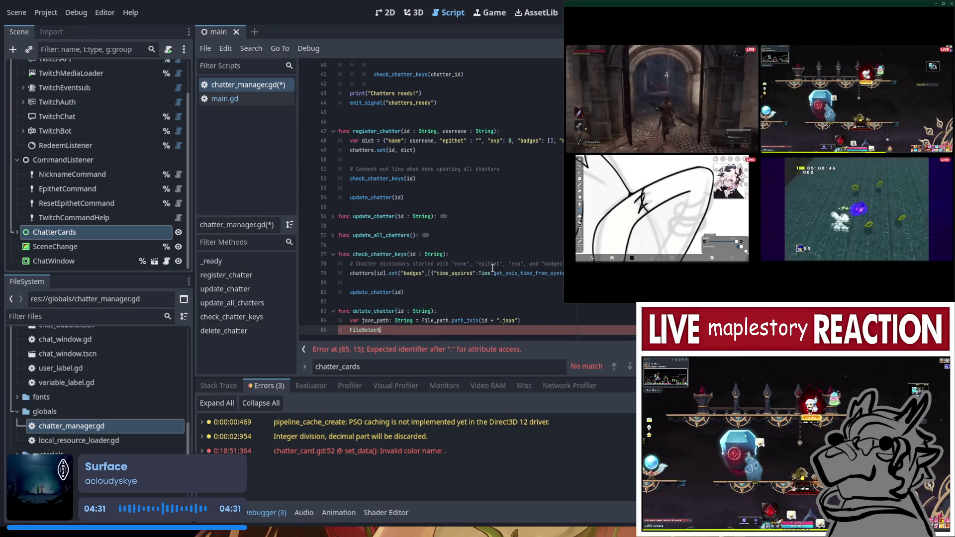
pyautogui.press('BackSpace')
pyautogui.press('BackSpace')
pyautogui.write('Access')
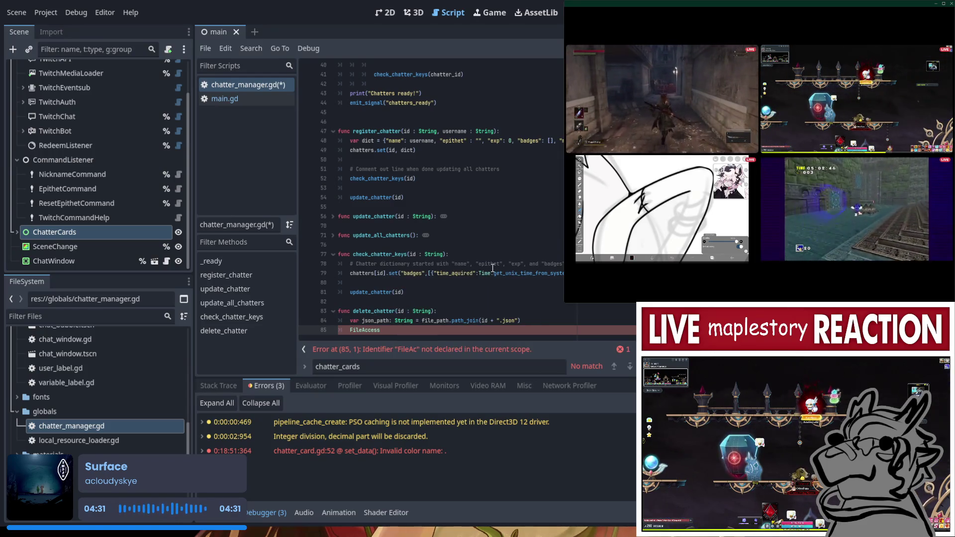
pyautogui.write('.dele')
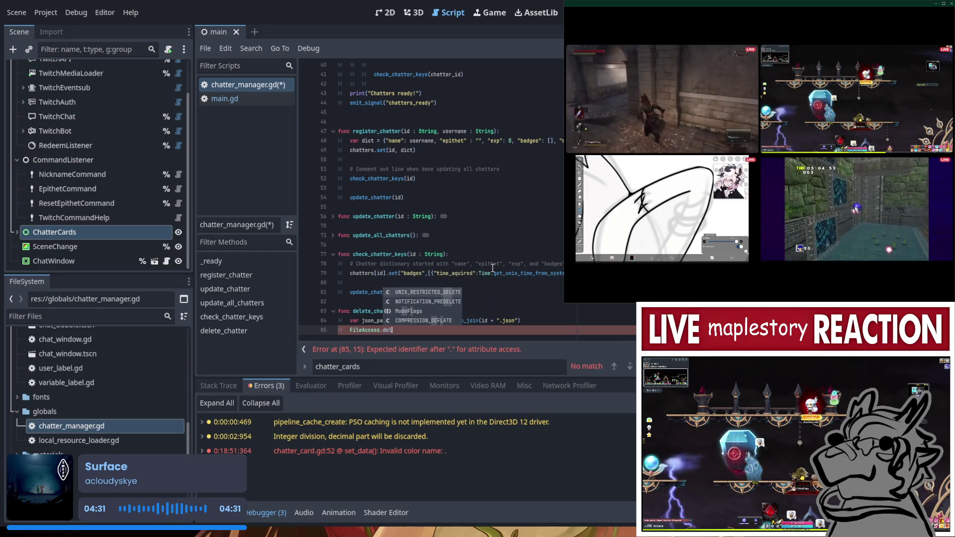
pyautogui.press('BackSpace')
pyautogui.press('BackSpace')
pyautogui.press('BackSpace')
pyautogui.write('op')
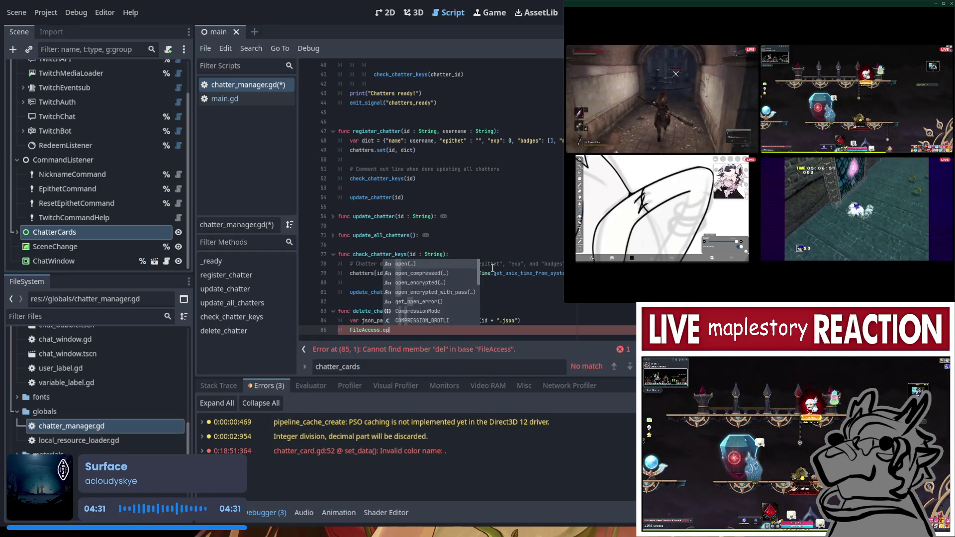
pyautogui.press('BackSpace')
pyautogui.press('BackSpace')
pyautogui.press('BackSpace')
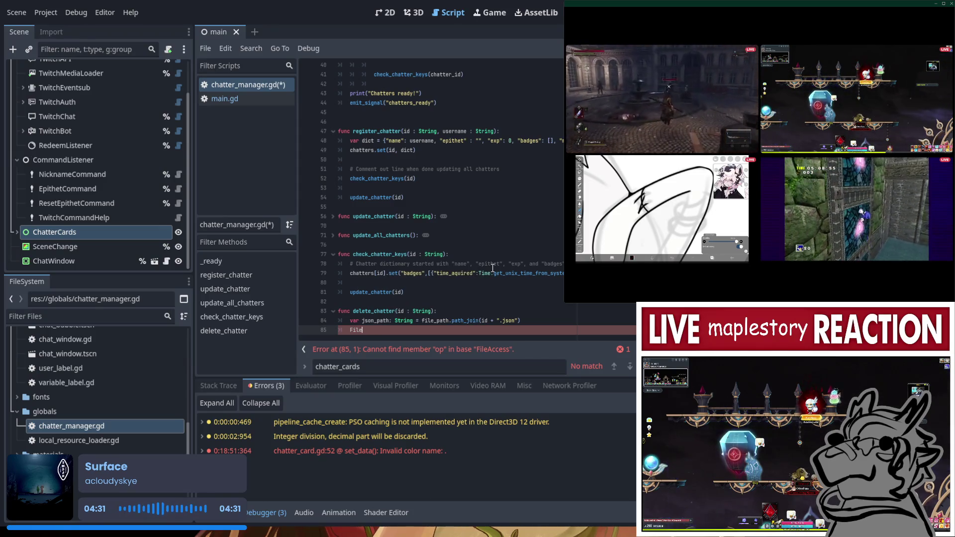
pyautogui.write('DirAcc')
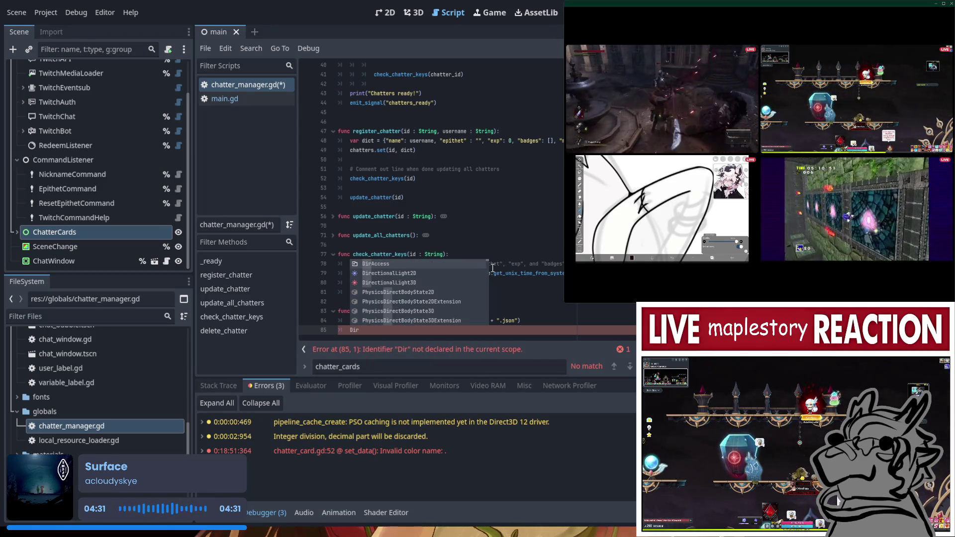
pyautogui.write('e')
pyautogui.press('Return')
# Complete the call as DirAccess.remove_absolute(json_path) and save chatter_manager.gd
pyautogui.write('.Del')
pyautogui.press('BackSpace')
pyautogui.press('BackSpace')
pyautogui.press('BackSpace')
pyautogui.write('dele')
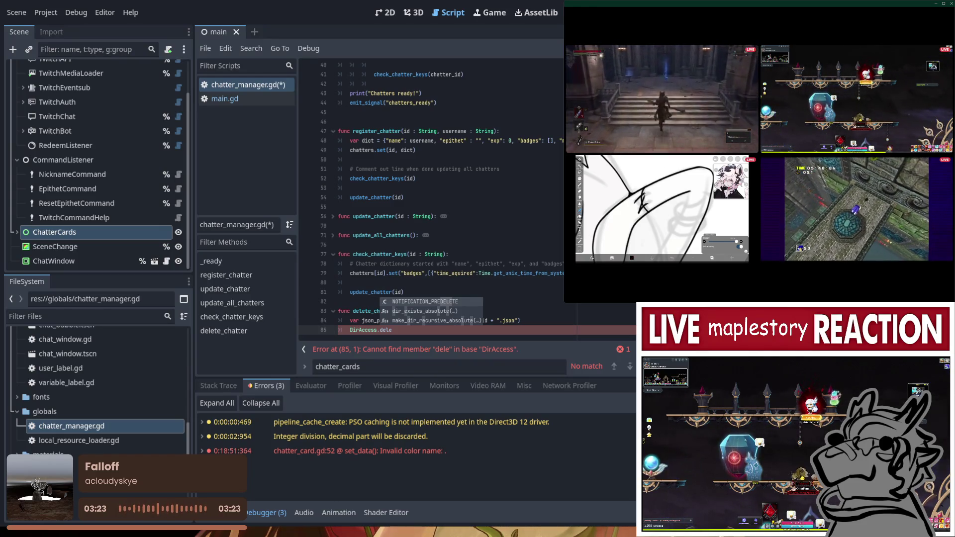
pyautogui.press('Escape')
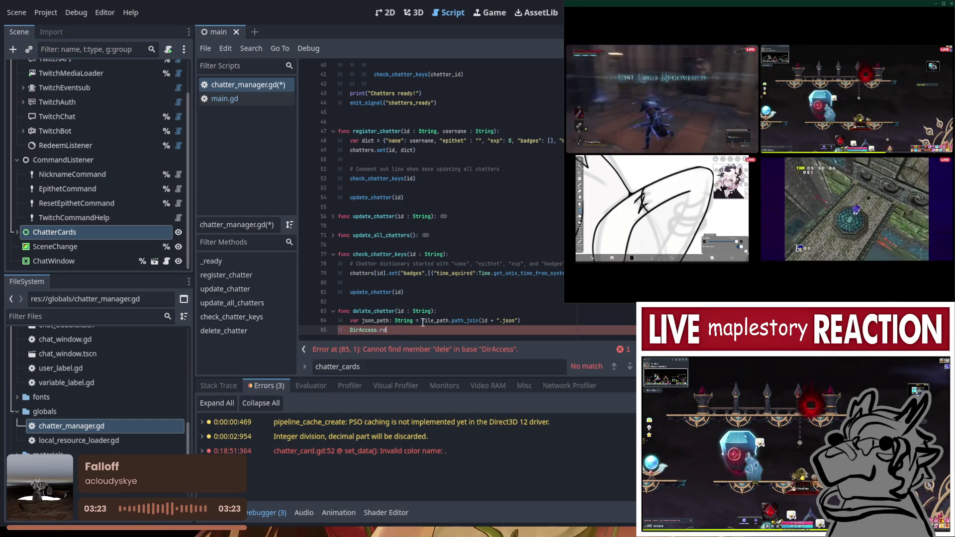
pyautogui.write('mo')
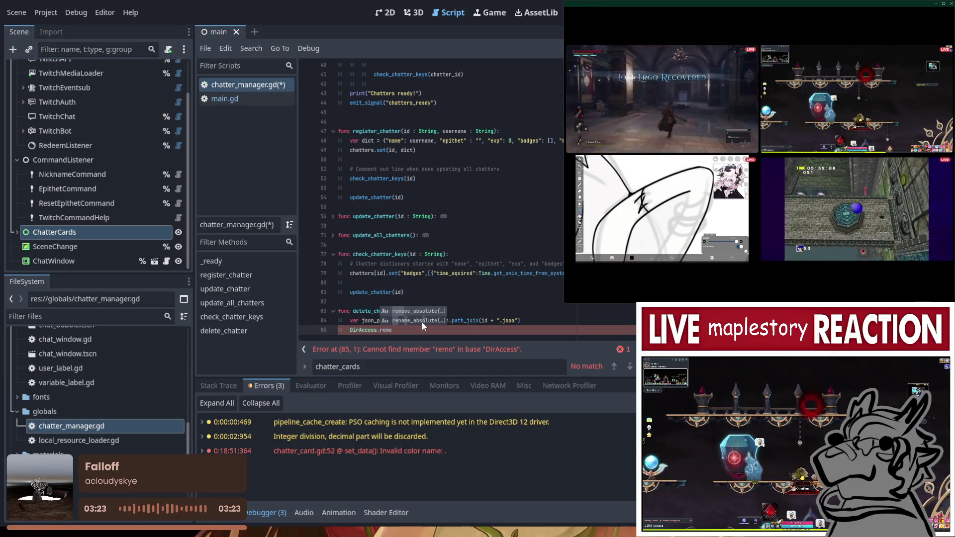
pyautogui.press('Return')
pyautogui.write('json_path)')
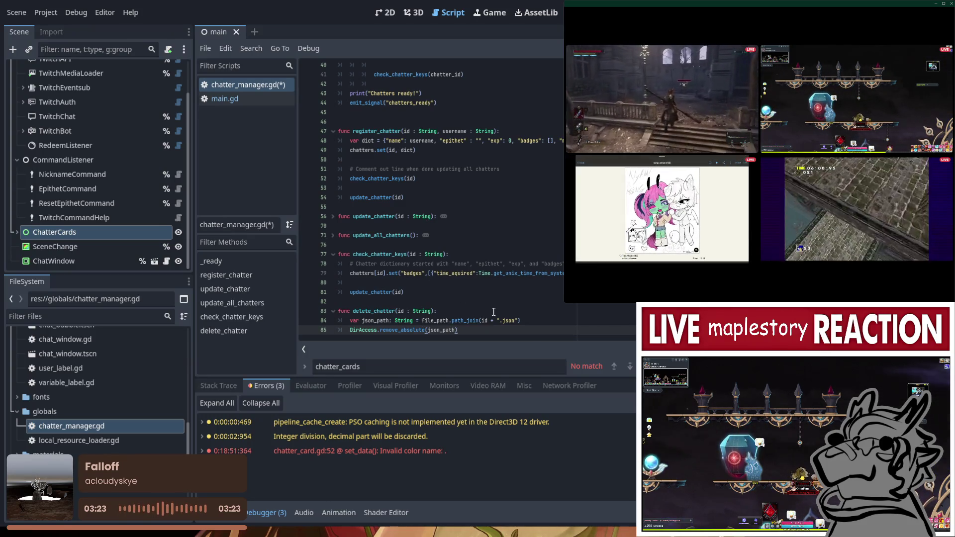
pyautogui.press('Return')
pyautogui.press('Return')
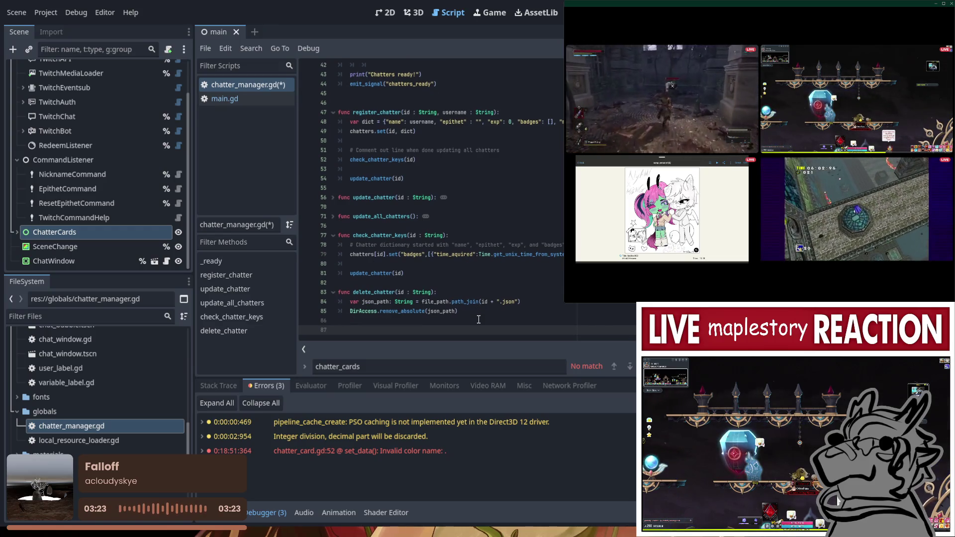
pyautogui.hotkey('ctrl', 's')
# Switch to main.gd and paste ban_listener.received.connect() on line 75
pyautogui.scroll(10, 461, 279)
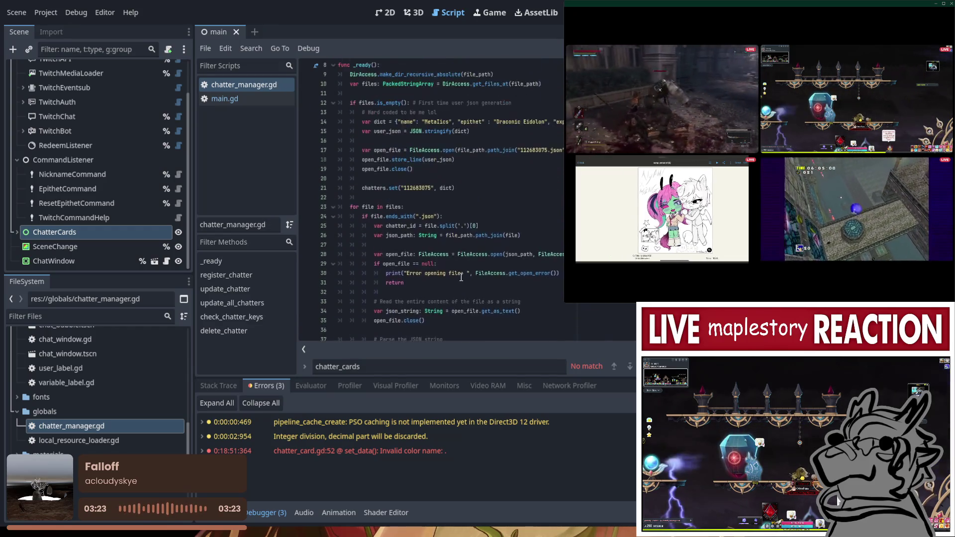
pyautogui.scroll(-6, 460, 276)
pyautogui.scroll(-2, 460, 279)
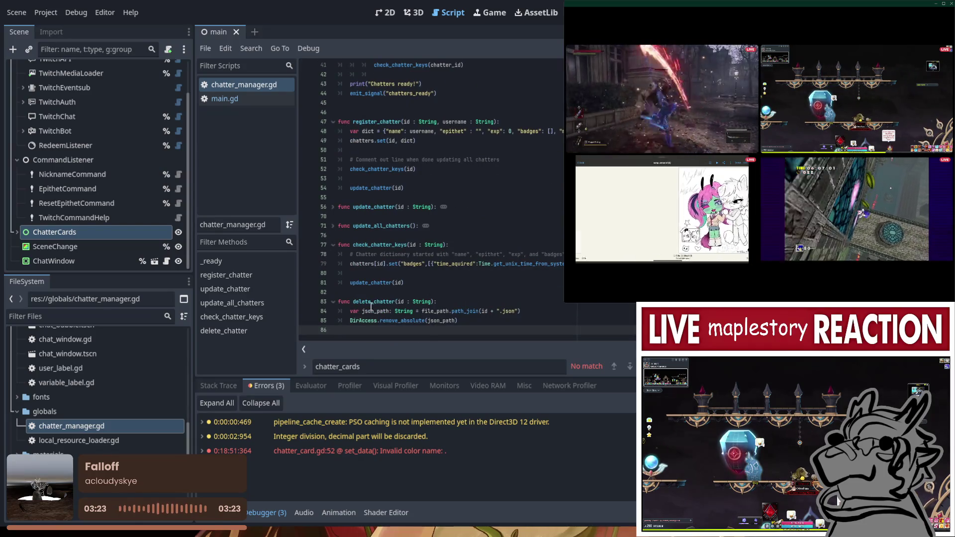
pyautogui.scroll(11, 443, 299)
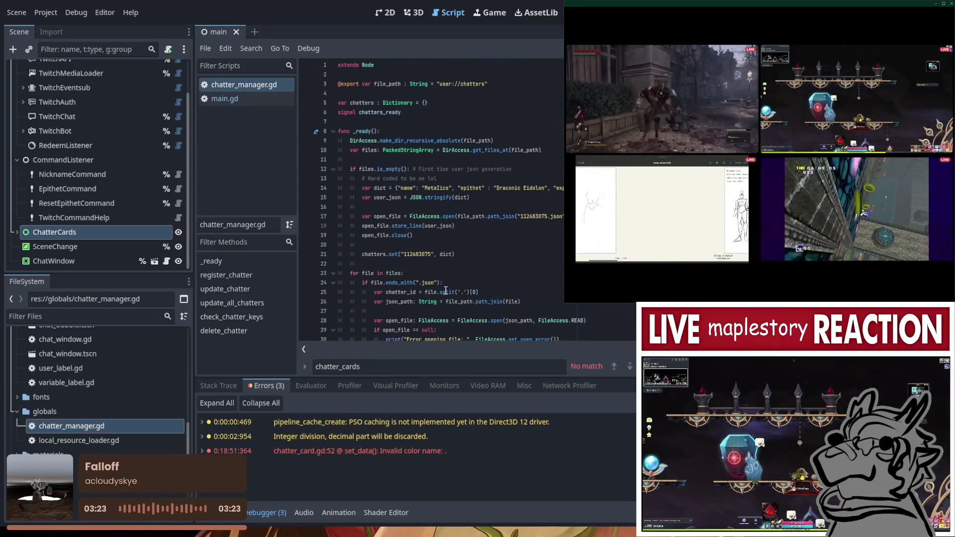
pyautogui.scroll(-7, 446, 286)
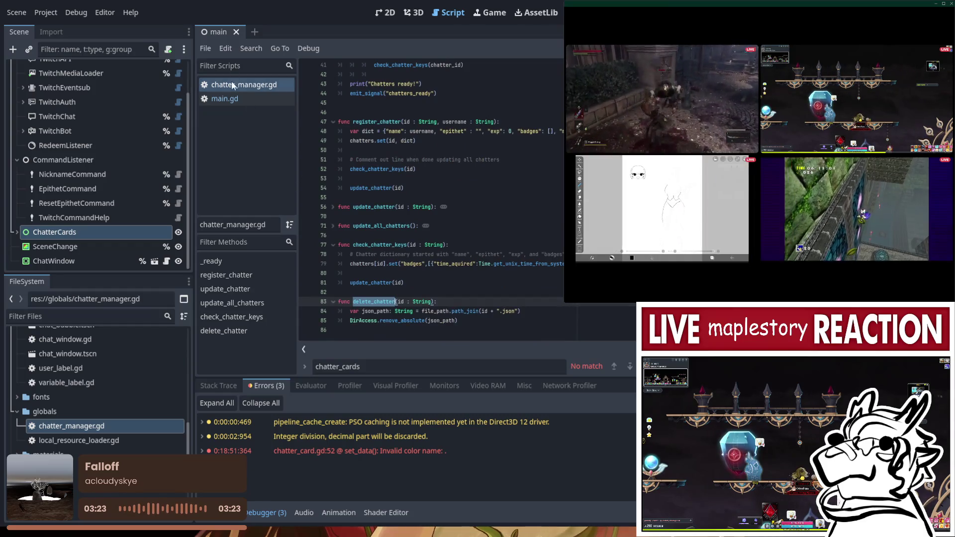
pyautogui.click(225, 99)
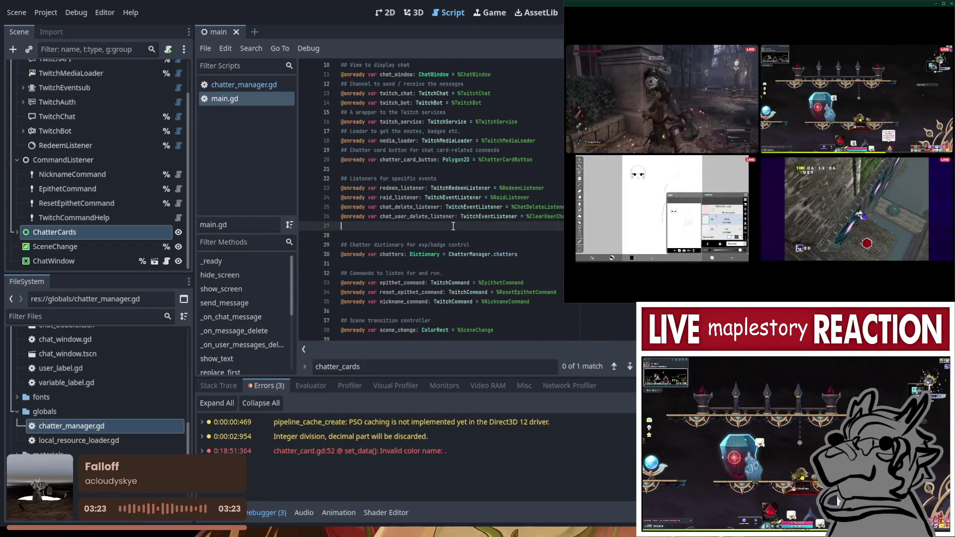
pyautogui.scroll(-12, 437, 253)
pyautogui.write('ban_listener.received.connect()')
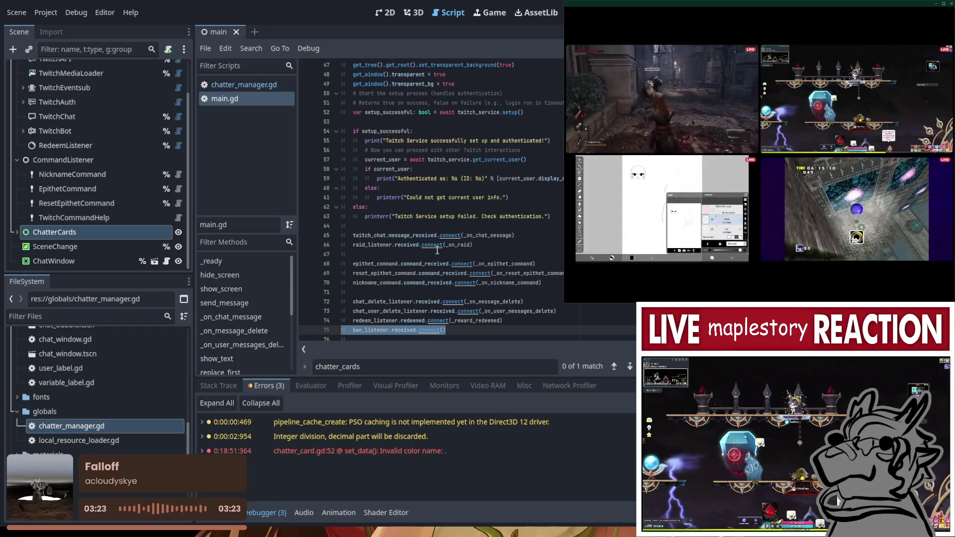
# Pass _delete_chatter_data as the handler inside ban_listener.received.connect()
pyautogui.scroll(-3, 457, 288)
pyautogui.press('Left')
pyautogui.write('_')
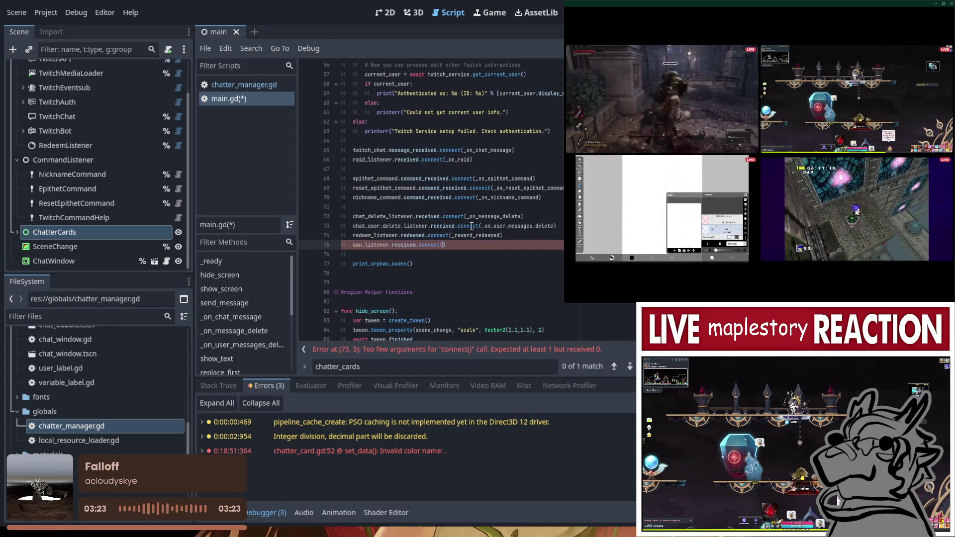
pyautogui.write('de')
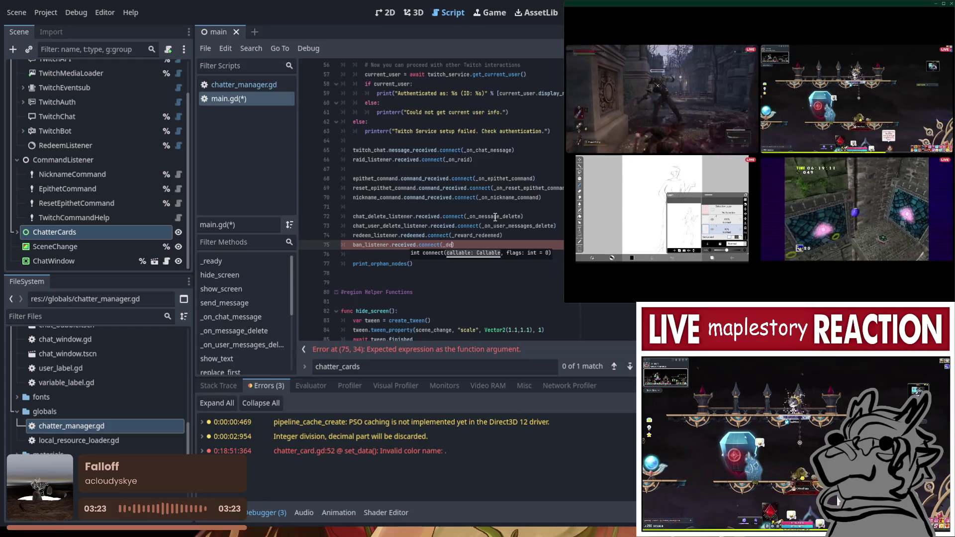
pyautogui.write('r_data')
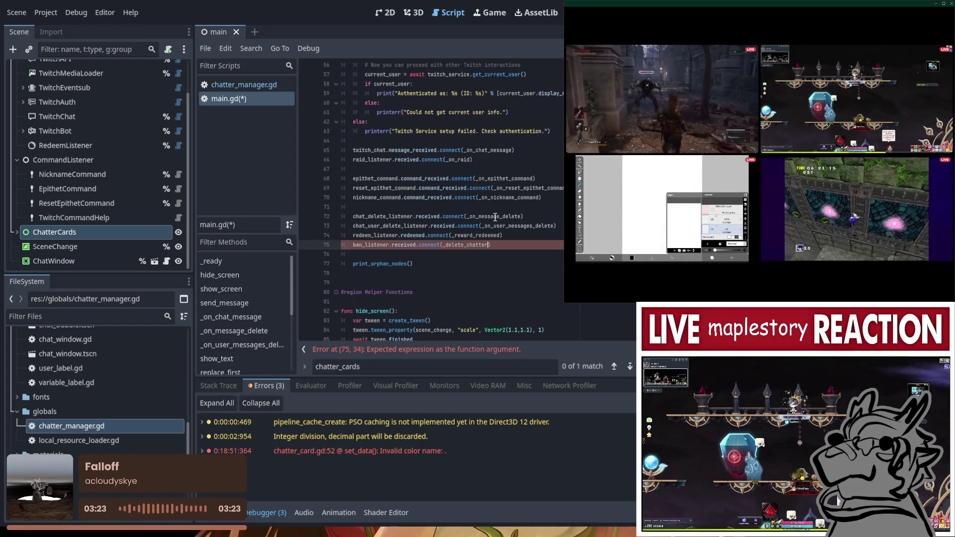
pyautogui.scroll(-3, 393, 273)
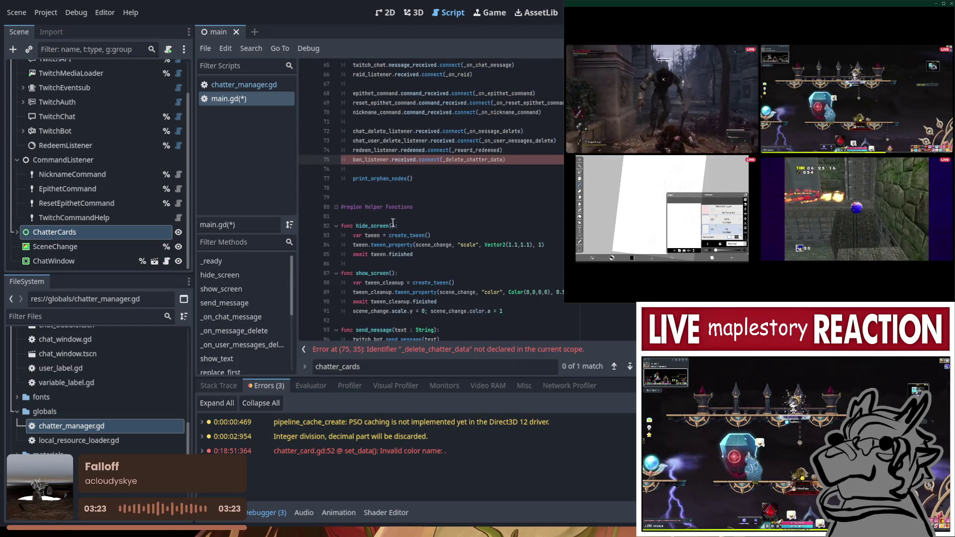
# Under #region Helper Functions, add func _delete_chatter_data(): calling ChatterManager.delete_chatter()
pyautogui.click(438, 213)
pyautogui.click(438, 210)
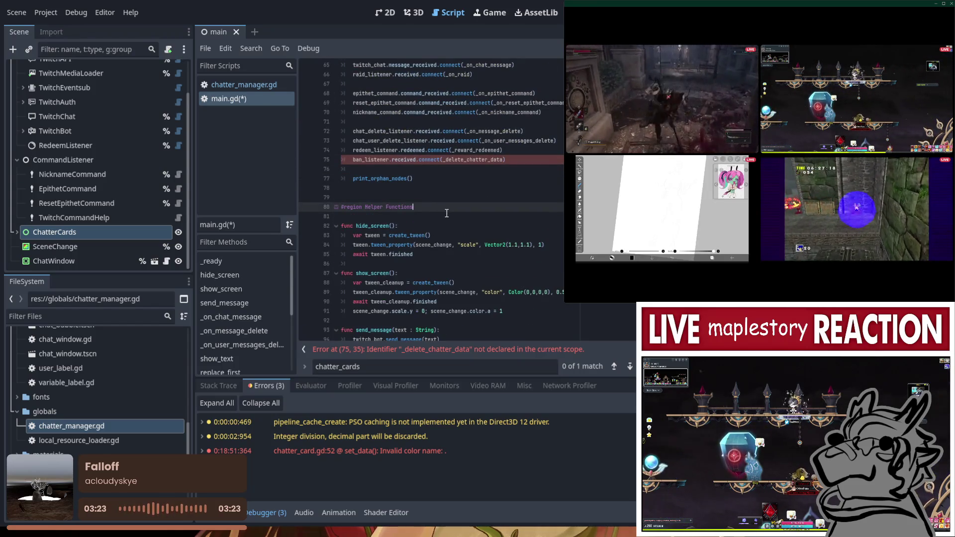
pyautogui.press('Return')
pyautogui.press('Return')
pyautogui.write('func')
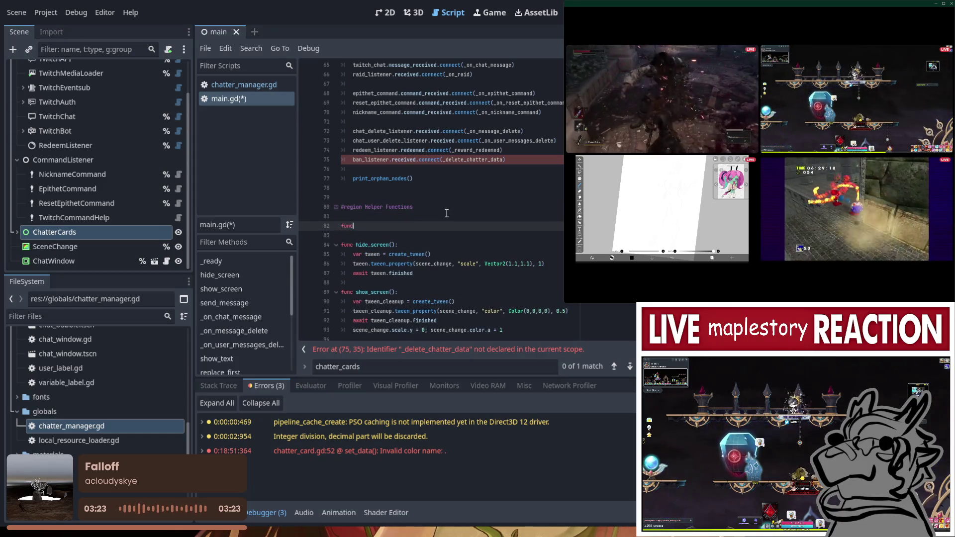
pyautogui.write(' _delete_chatter_data')
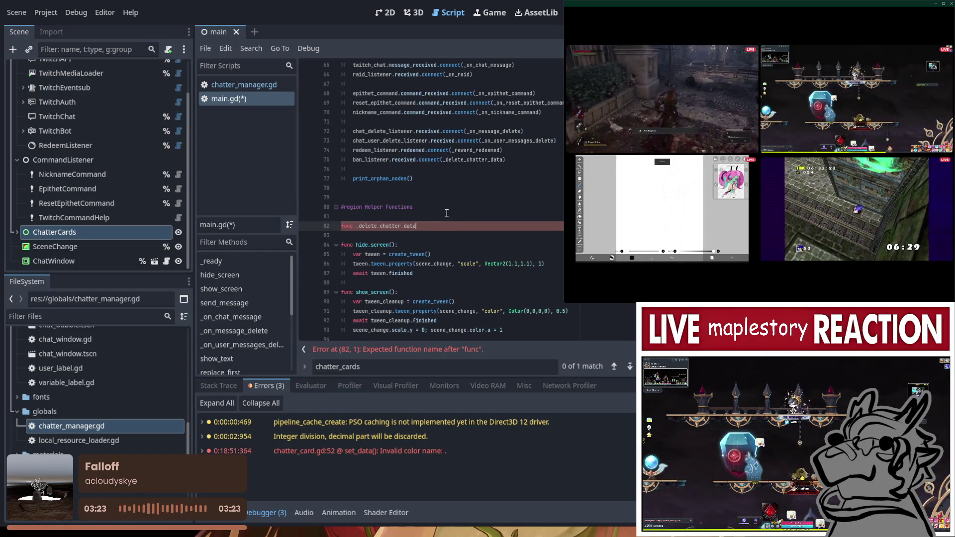
pyautogui.write('():')
pyautogui.press('Return')
pyautogui.write('Cha')
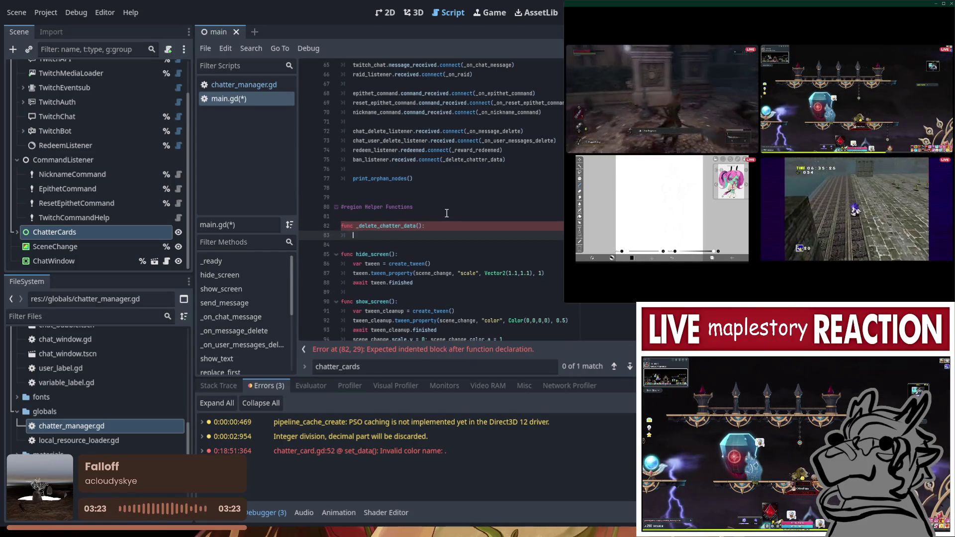
pyautogui.write('tter')
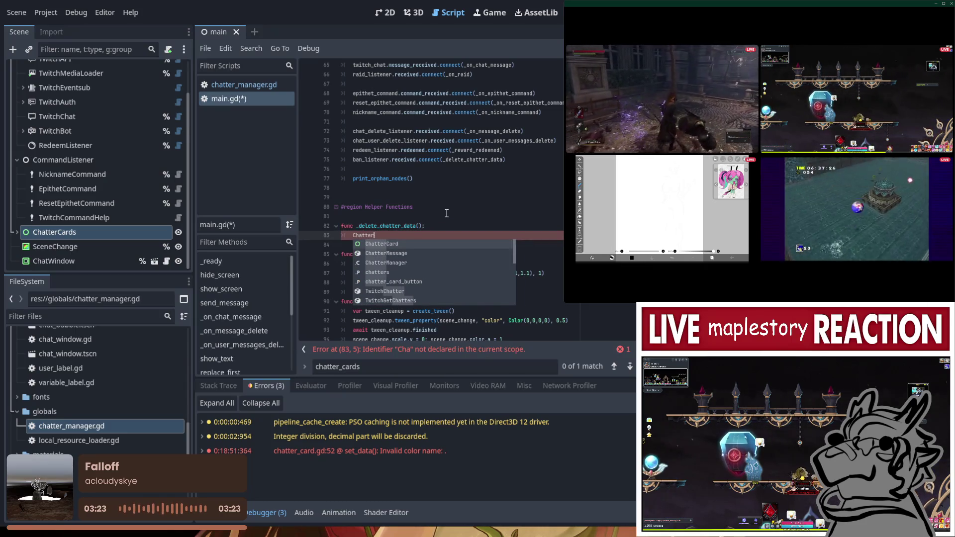
pyautogui.write('Manager.de')
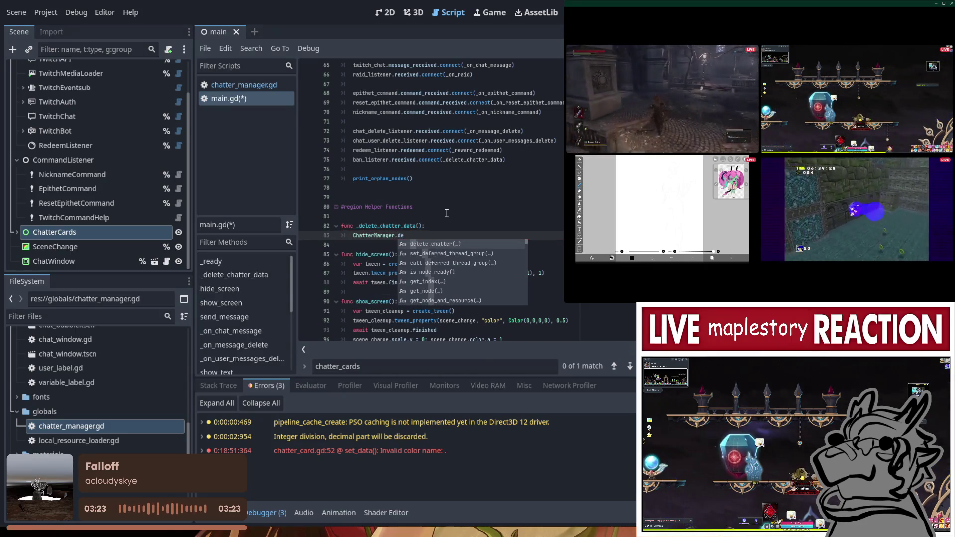
pyautogui.press('Return')
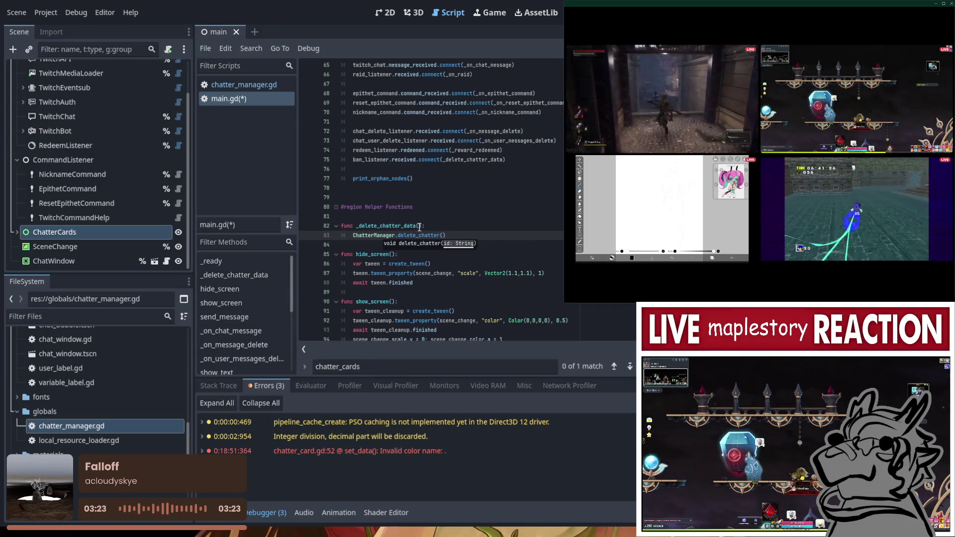
pyautogui.scroll(-6, 477, 204)
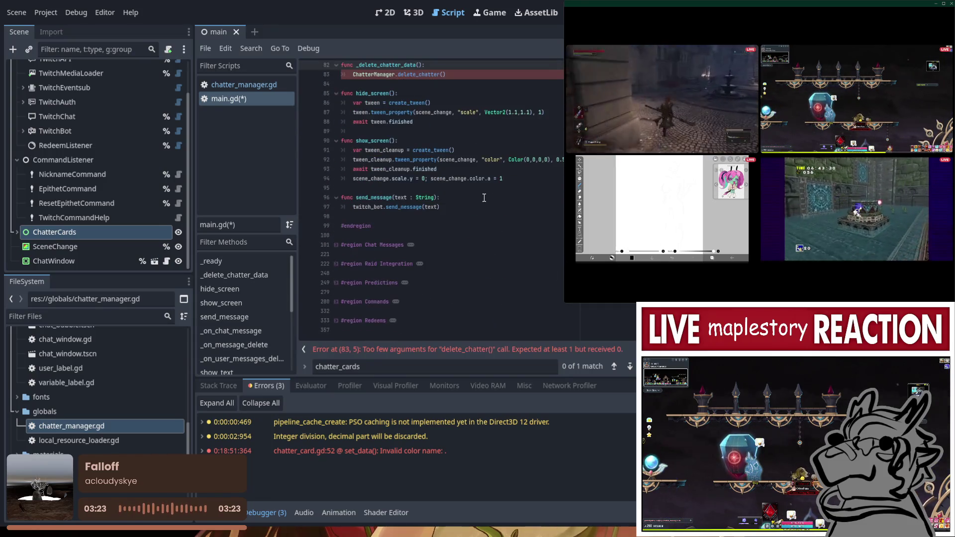
pyautogui.click(335, 320)
# Find _on_user_messages_delete's data: Dictionary parameter, then return to the delete_chatter() call on line 83
pyautogui.scroll(4, 337, 307)
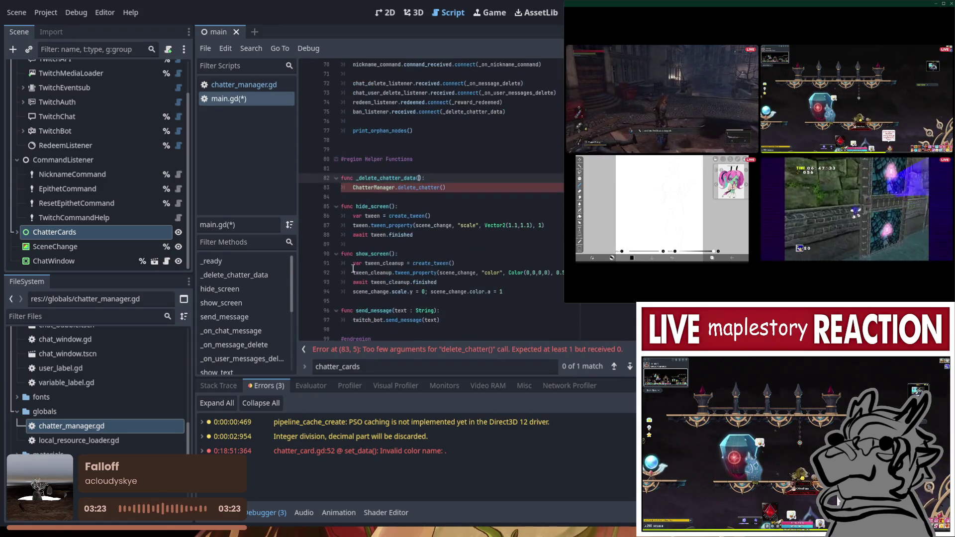
pyautogui.click(528, 93)
pyautogui.hotkey('ctrl', 'f')
pyautogui.scroll(-1, 429, 197)
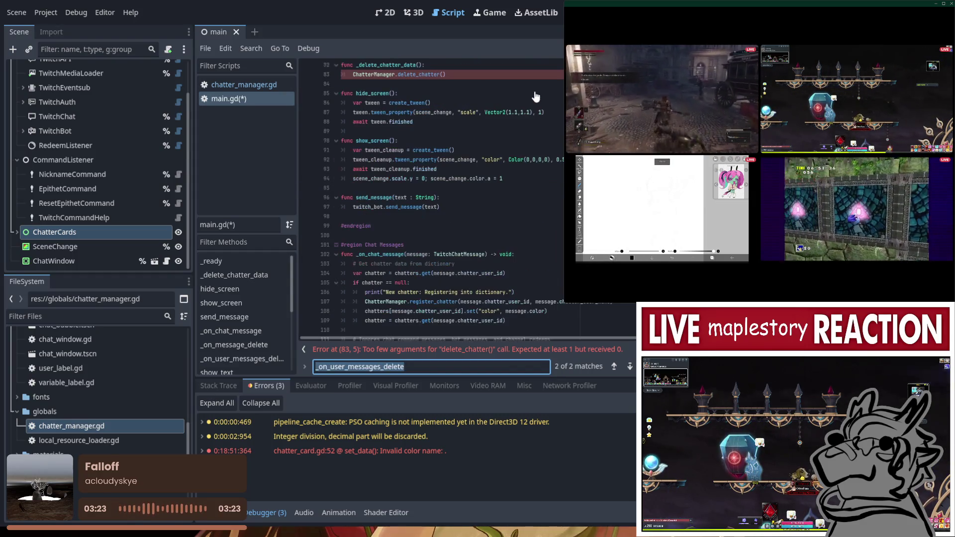
pyautogui.press('Return')
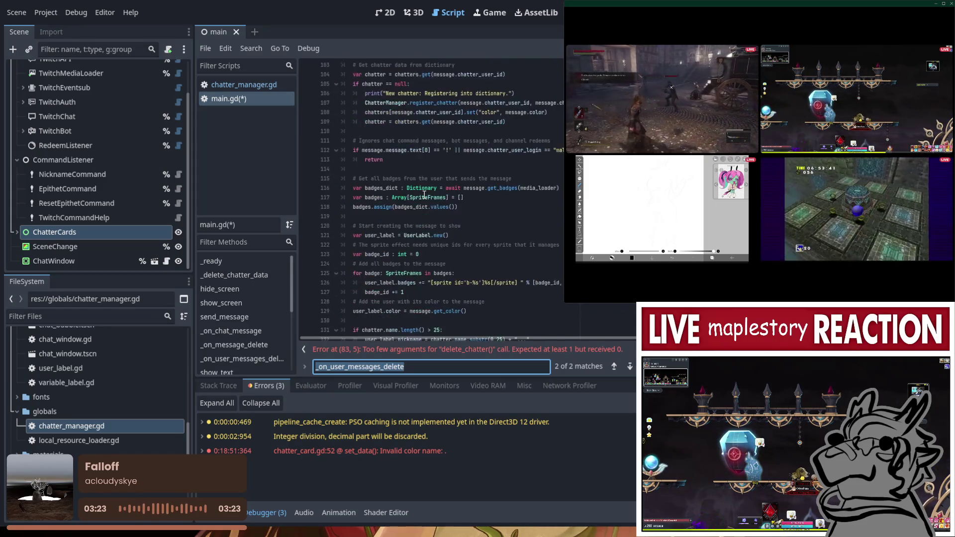
pyautogui.press('Return')
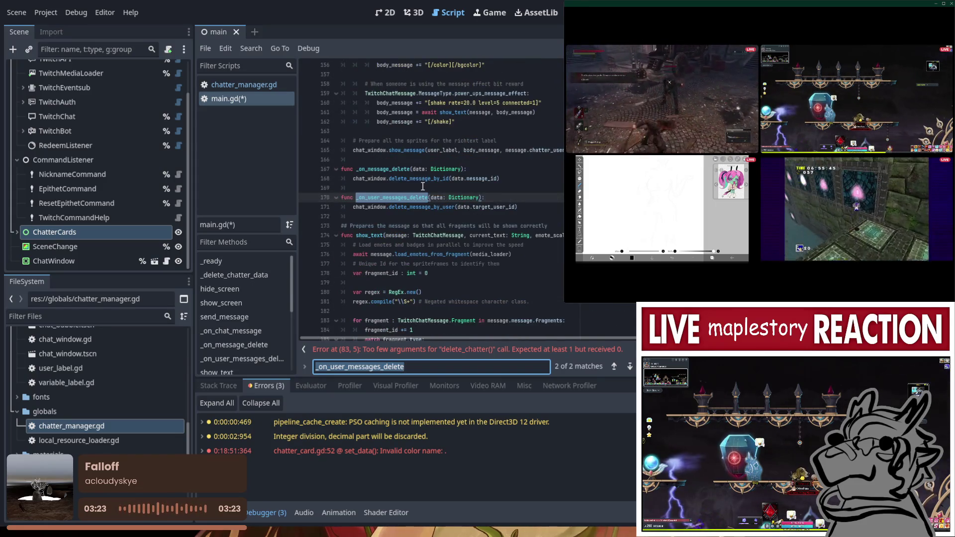
pyautogui.moveTo(430, 197); pyautogui.dragTo(479, 198)
pyautogui.scroll(20, 479, 198)
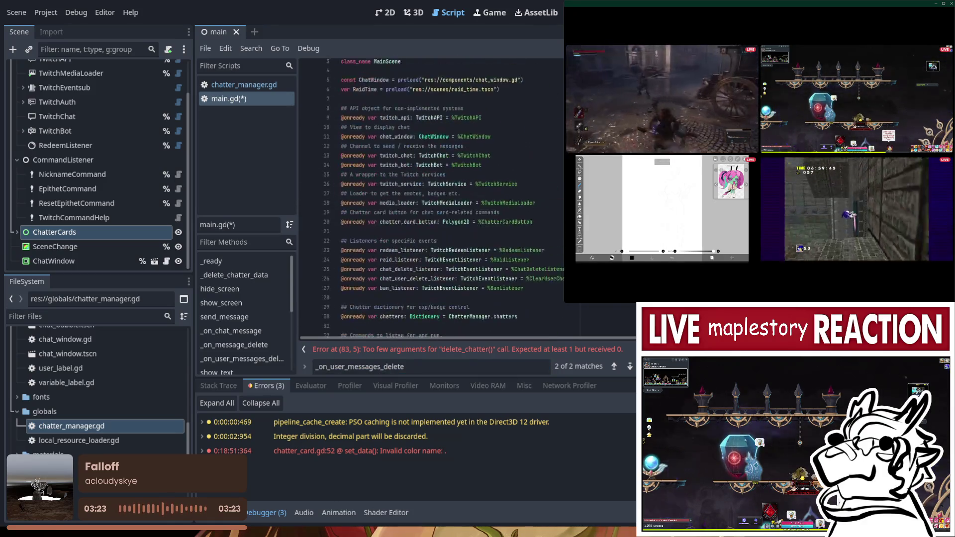
pyautogui.scroll(1, 436, 112)
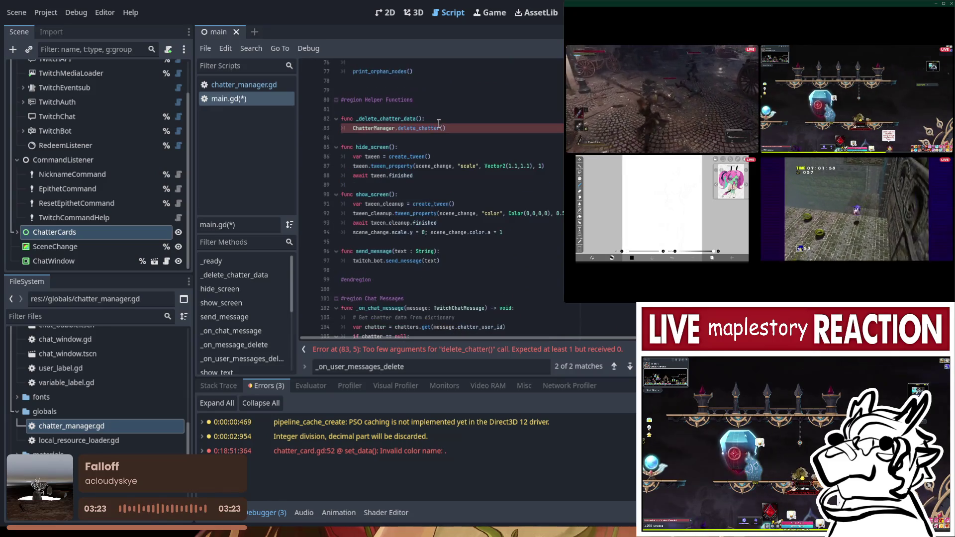
pyautogui.click(448, 128)
# Replace the delete_chatter() call with print(data) followed by pass, save main.gd, and run the project
pyautogui.hotkey('shift', 'Home')
pyautogui.write('p')
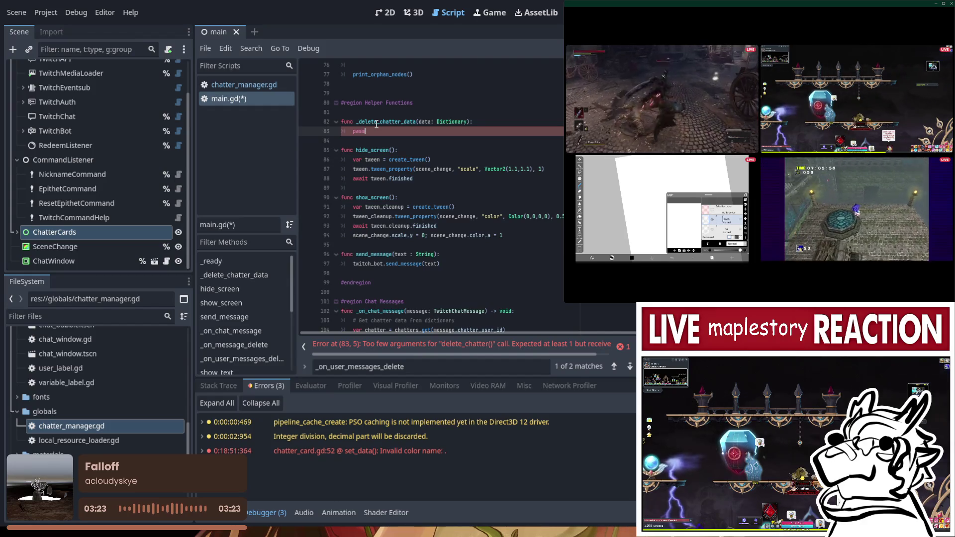
pyautogui.write('ass')
pyautogui.click(488, 119)
pyautogui.press('Return')
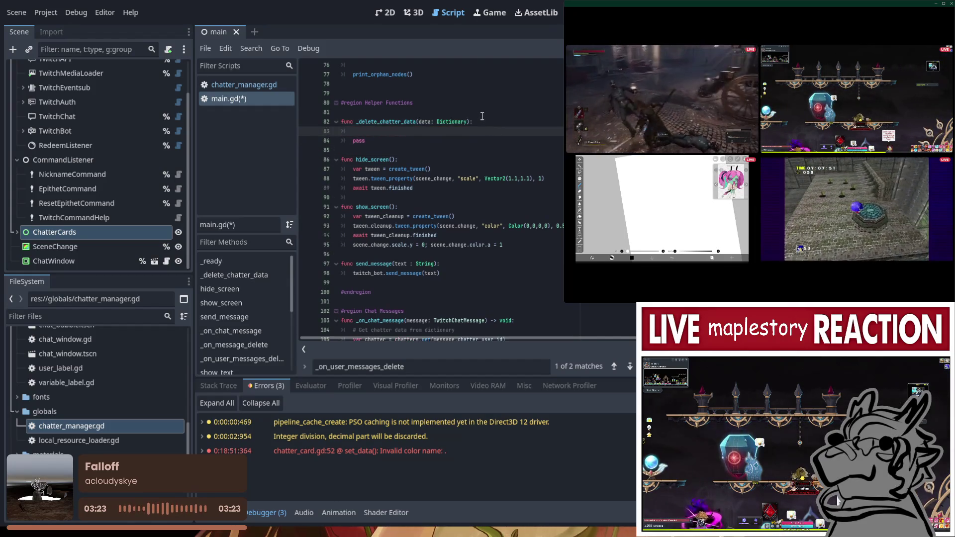
pyautogui.write('print')
pyautogui.press('Return')
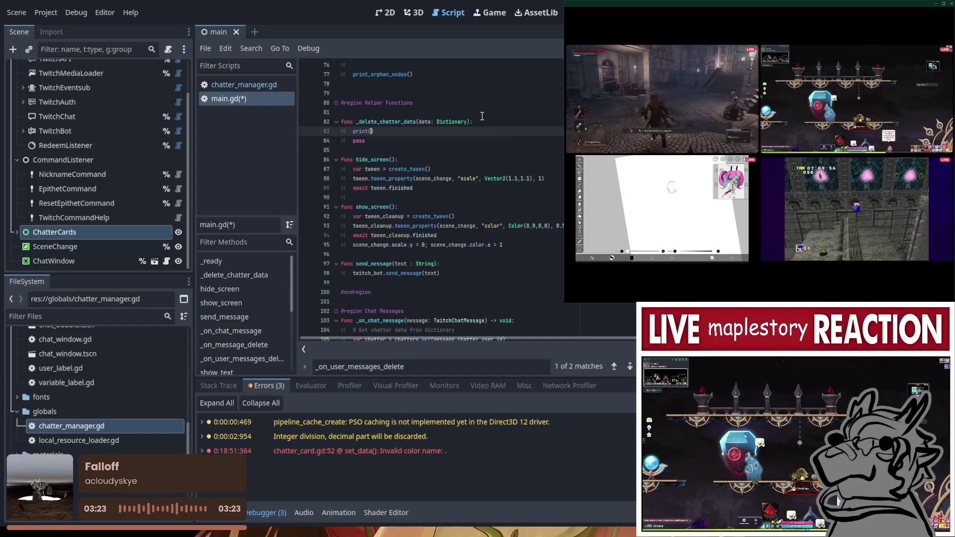
pyautogui.write(')')
pyautogui.hotkey('ctrl', 's')
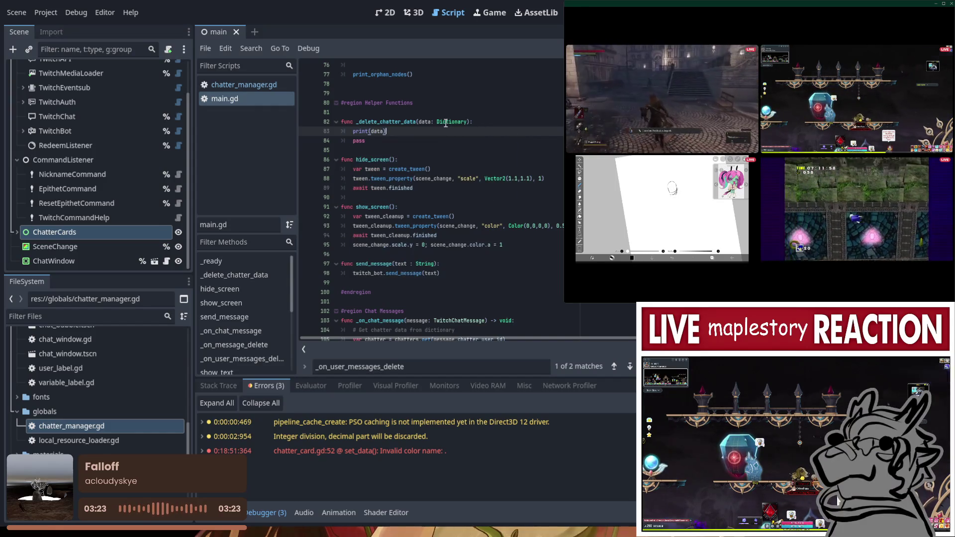
pyautogui.press('Down')
pyautogui.hotkey('shift', 'Home')
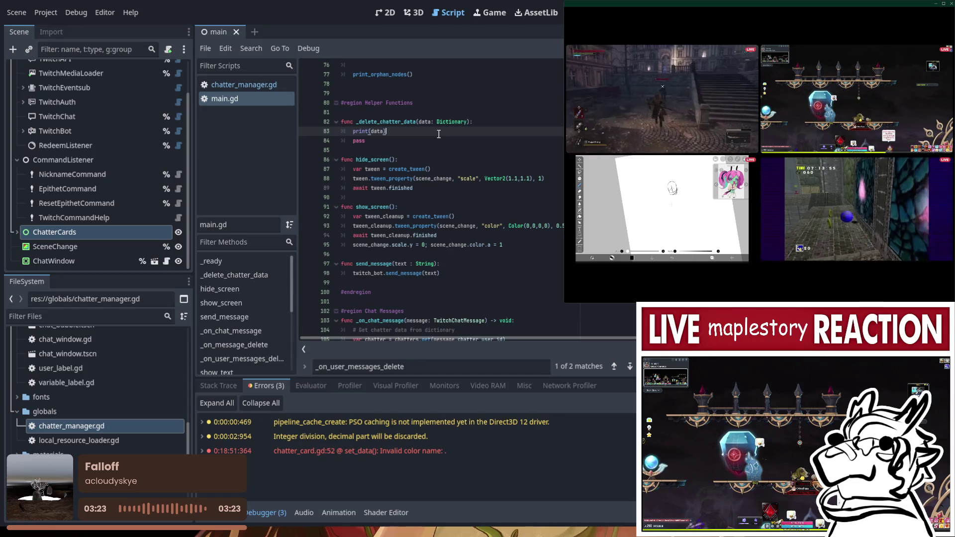
pyautogui.press('F5')
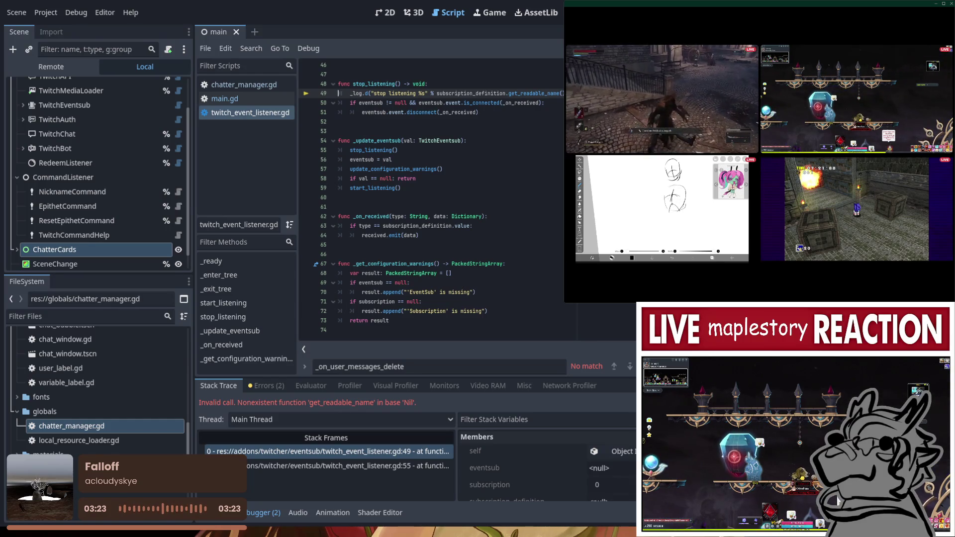
# Restart the project and inspect the null subscription_definition on line 49 of twitch_event_listener.gd
pyautogui.press('F8')
pyautogui.press('F5')
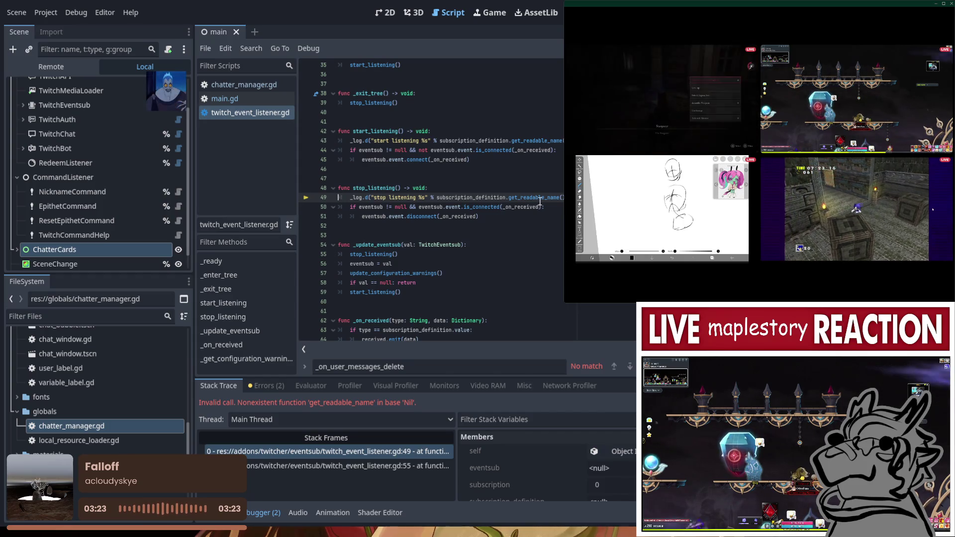
pyautogui.doubleClick(503, 197)
pyautogui.scroll(2, 83, 198)
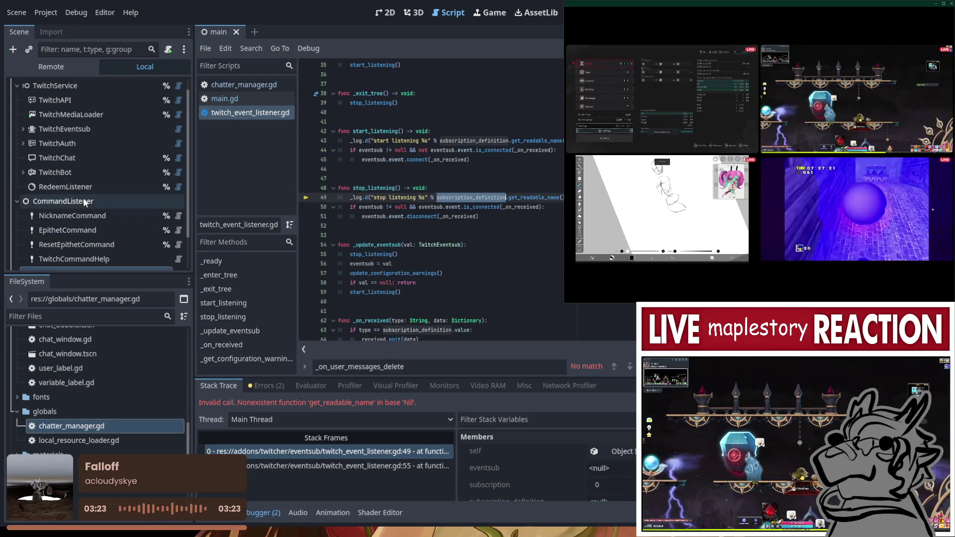
pyautogui.scroll(1, 83, 198)
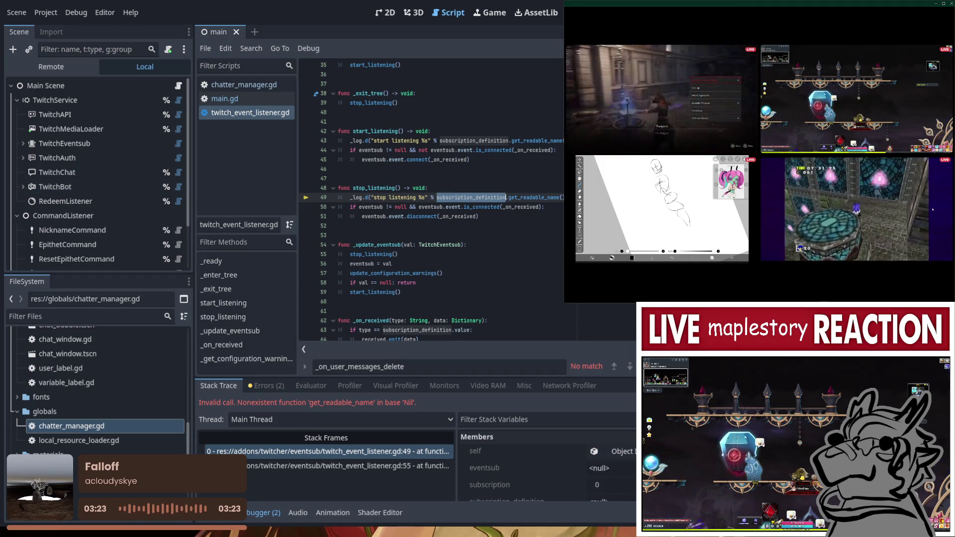
pyautogui.scroll(-1, 613, 456)
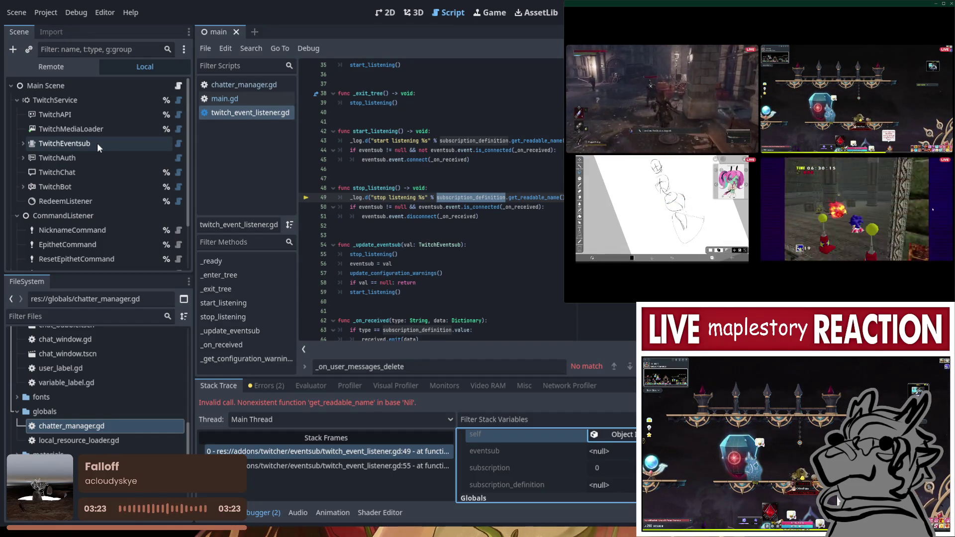
pyautogui.click(97, 142)
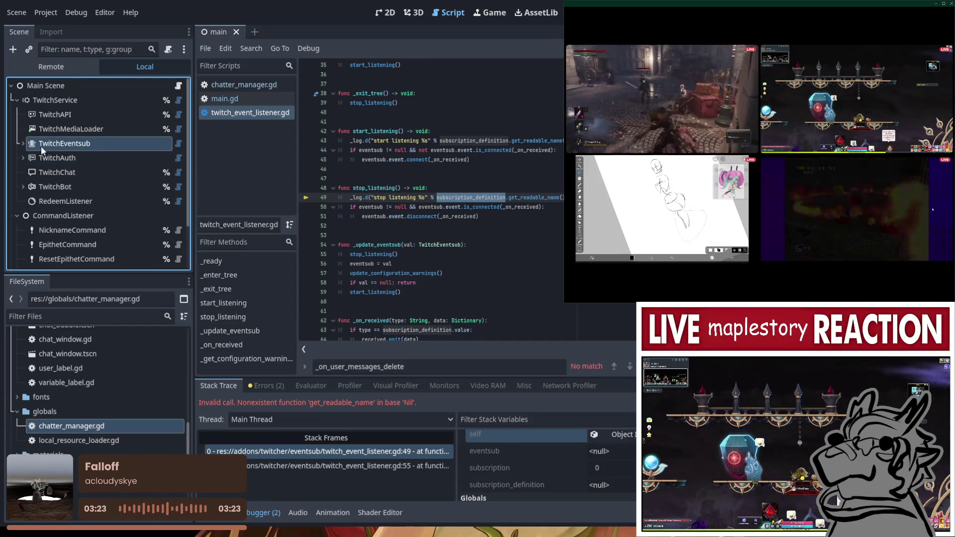
# Expand TwitchEventsub > EventListeners in the Scene dock, select BanListener, and rerun the project
pyautogui.click(22, 145)
pyautogui.click(40, 155)
pyautogui.click(29, 158)
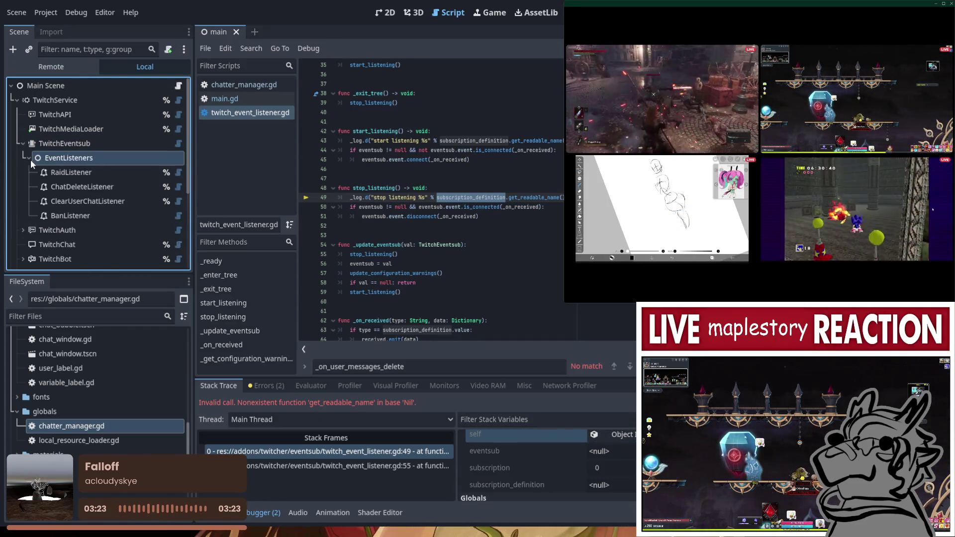
pyautogui.click(69, 218)
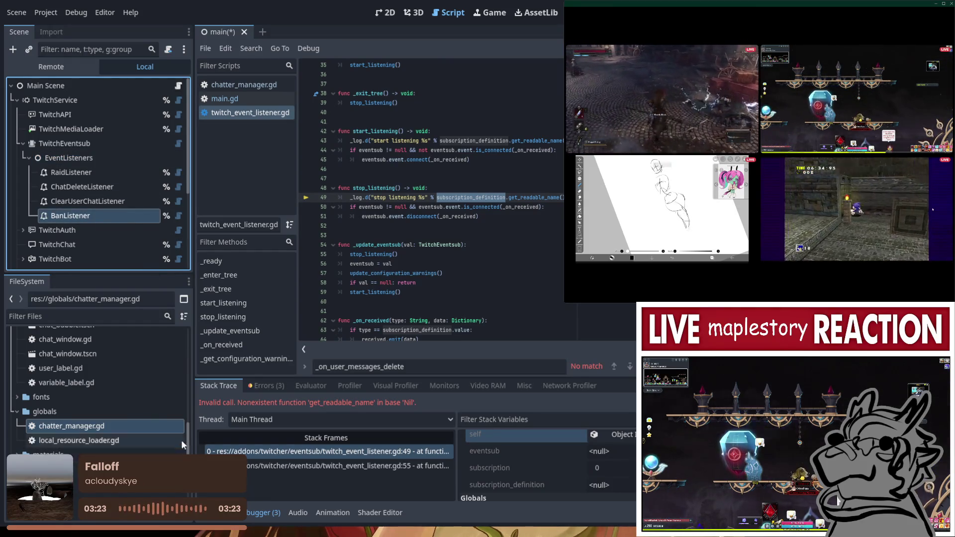
pyautogui.press('F5')
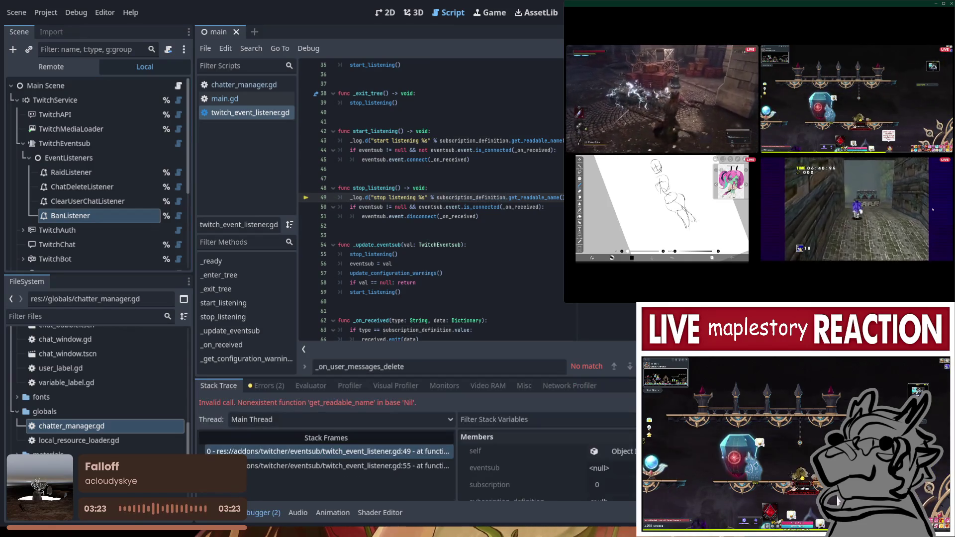
pyautogui.click(115, 158)
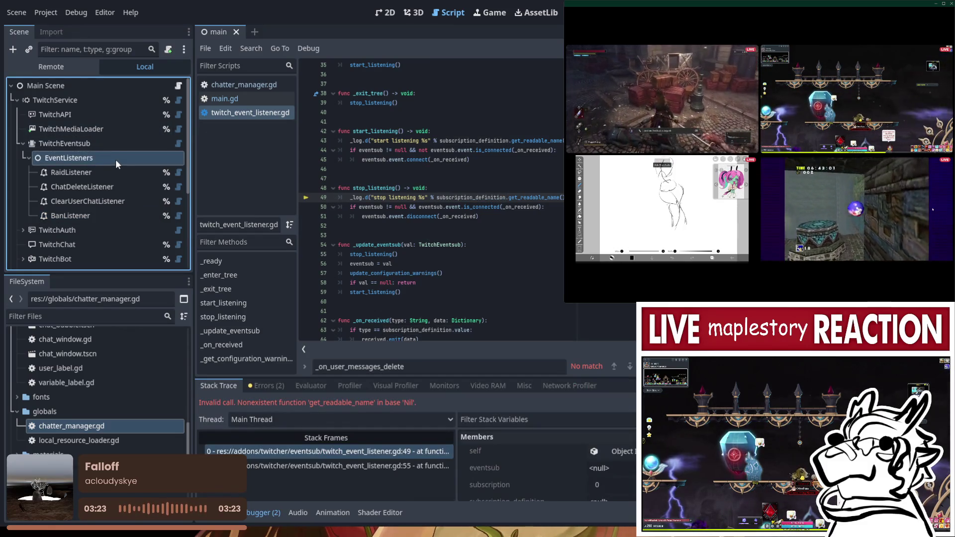
pyautogui.click(118, 147)
pyautogui.click(838, 497)
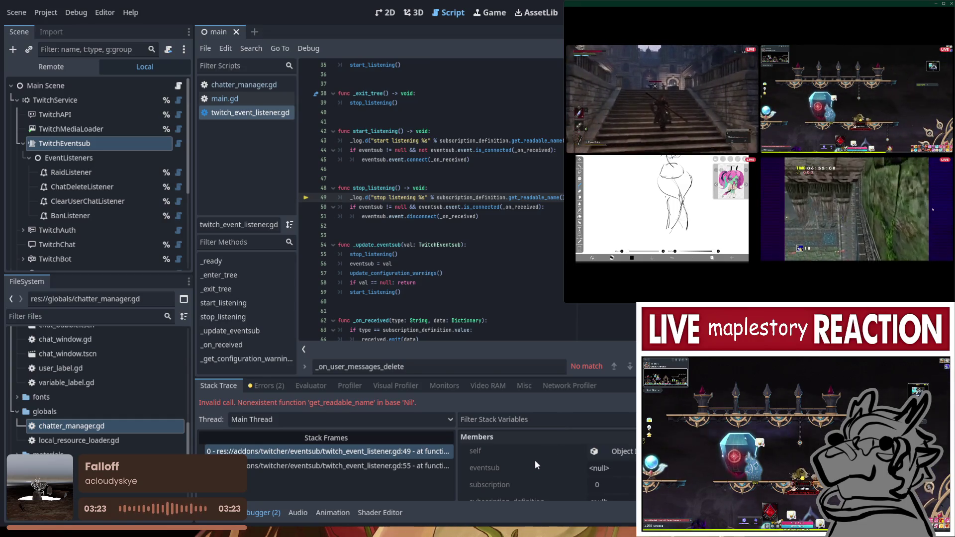
# Re-examine subscription_definition on line 49, then stop the project and save the main scene
pyautogui.scroll(-1, 535, 459)
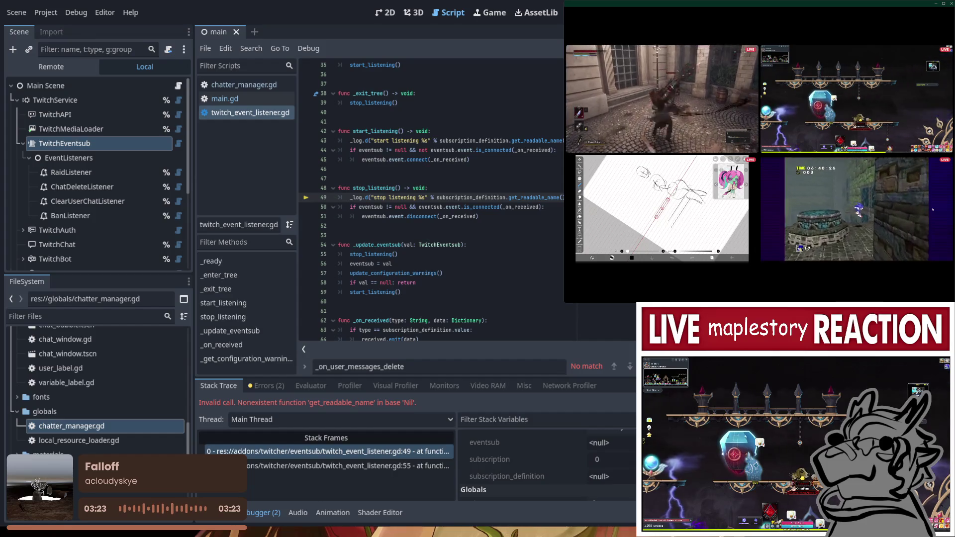
pyautogui.scroll(-3, 575, 467)
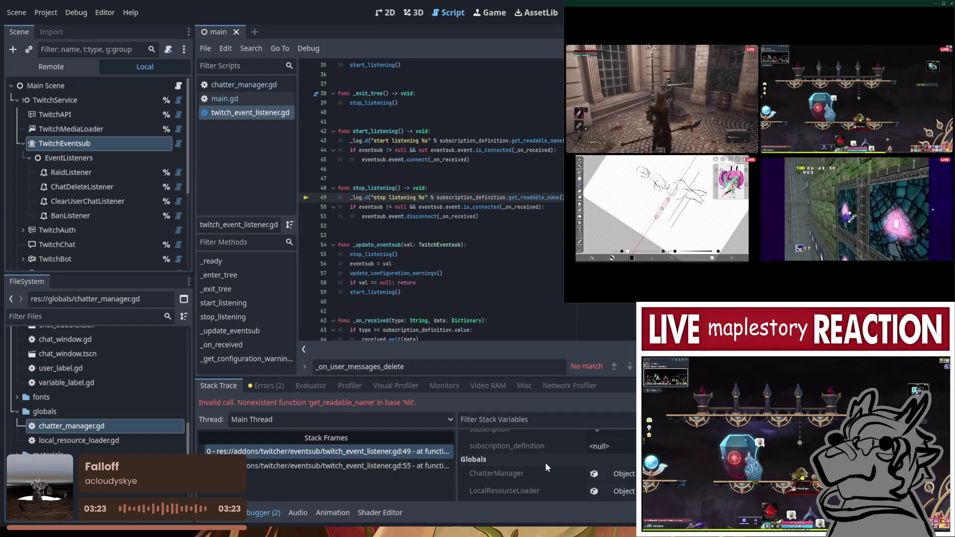
pyautogui.doubleClick(467, 198)
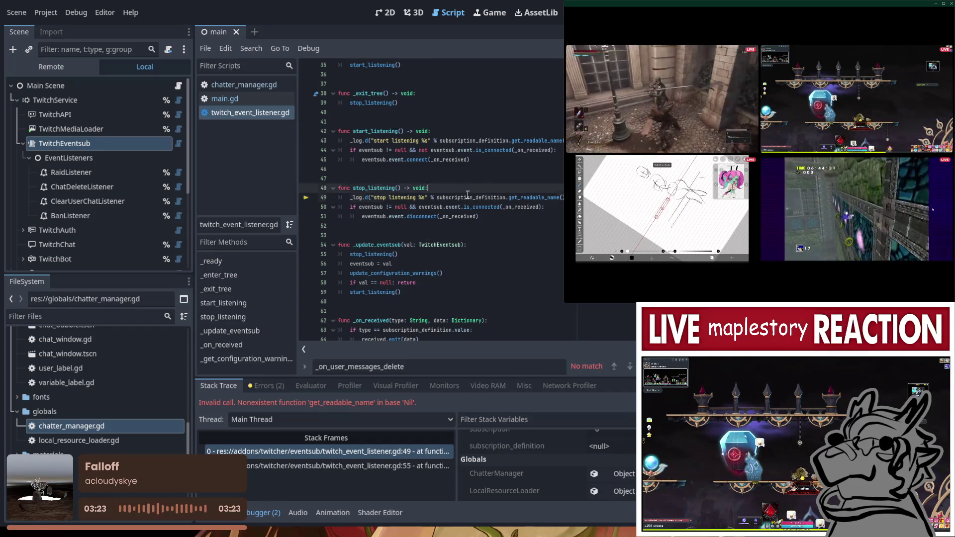
pyautogui.scroll(2, 477, 217)
pyautogui.scroll(9, 478, 224)
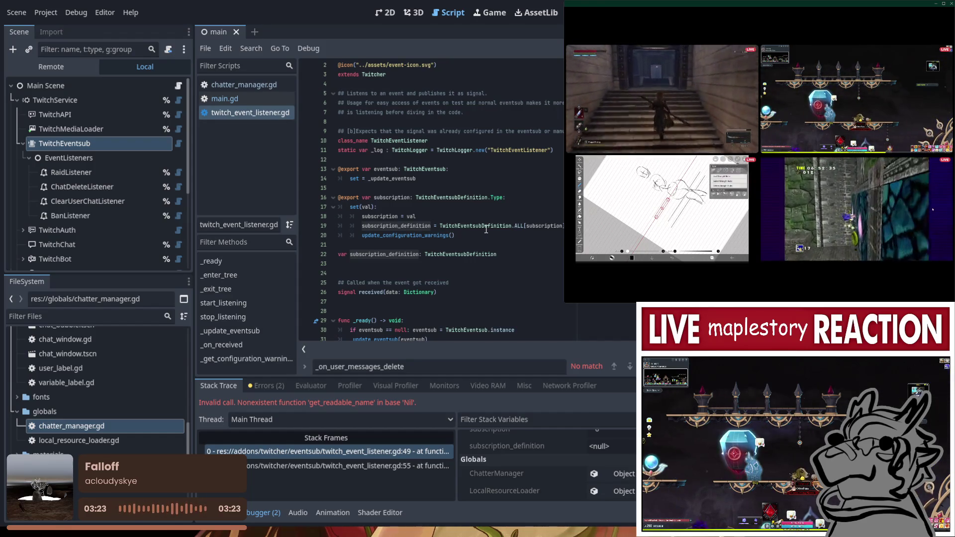
pyautogui.press('F8')
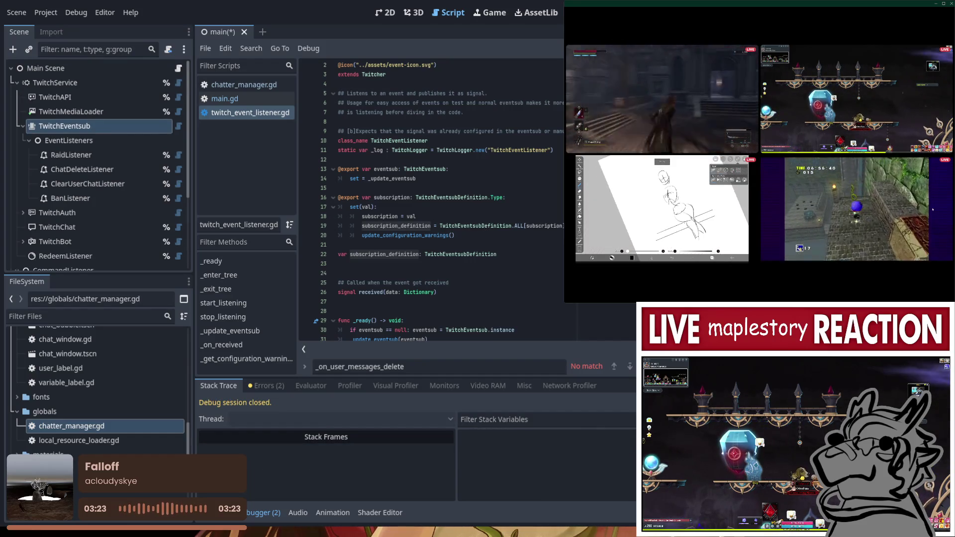
pyautogui.hotkey('ctrl', 's')
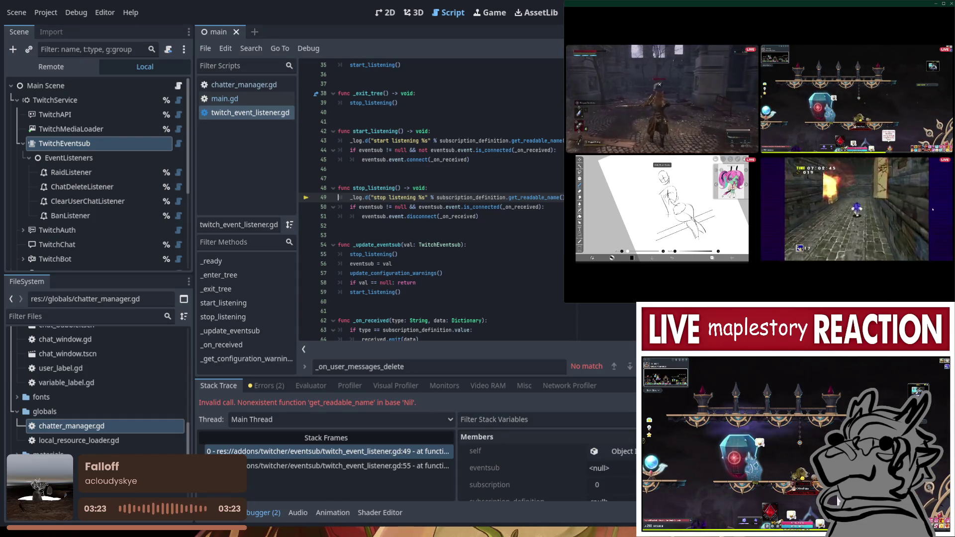
pyautogui.press('F8')
# Reselect BanListener, save the scene, and relaunch the project until Twitch authenticates
pyautogui.click(112, 203)
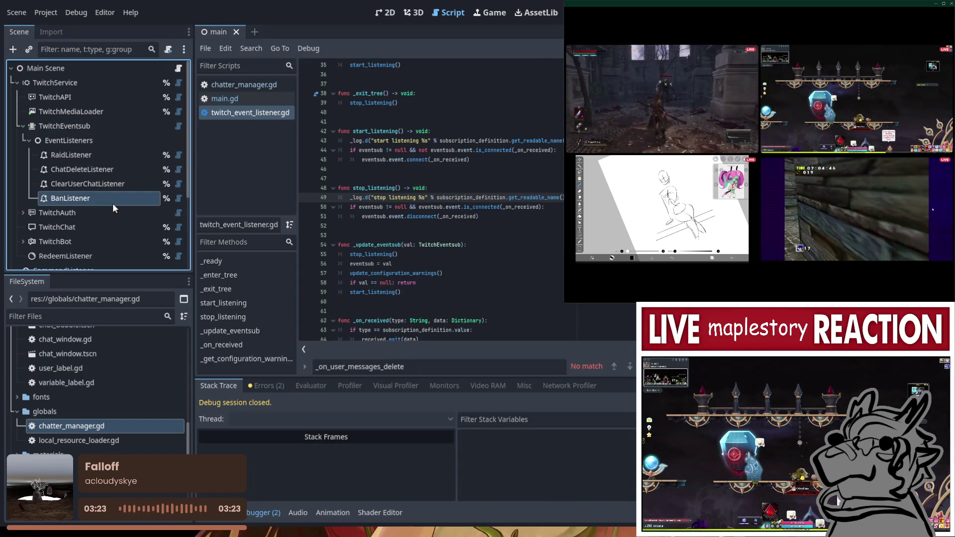
pyautogui.click(88, 125)
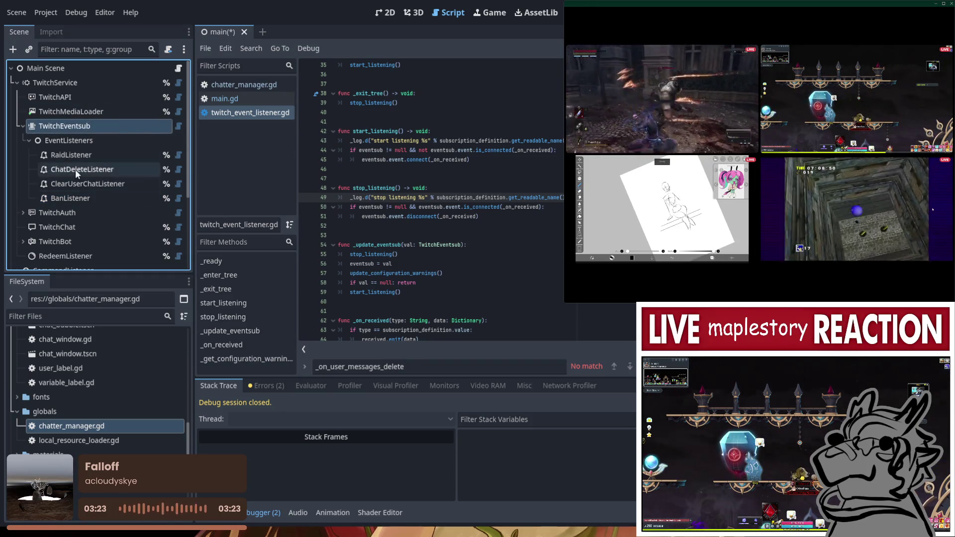
pyautogui.click(89, 198)
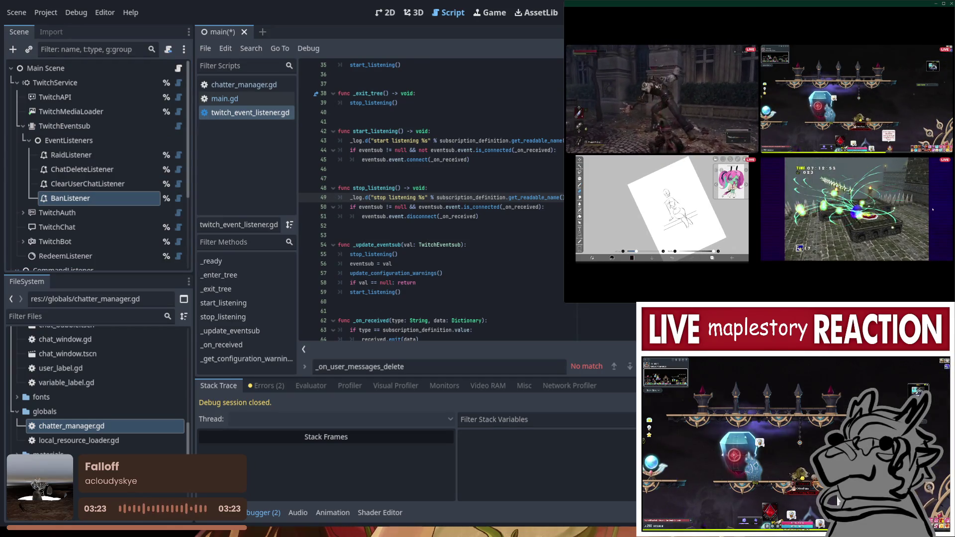
pyautogui.hotkey('ctrl', 's')
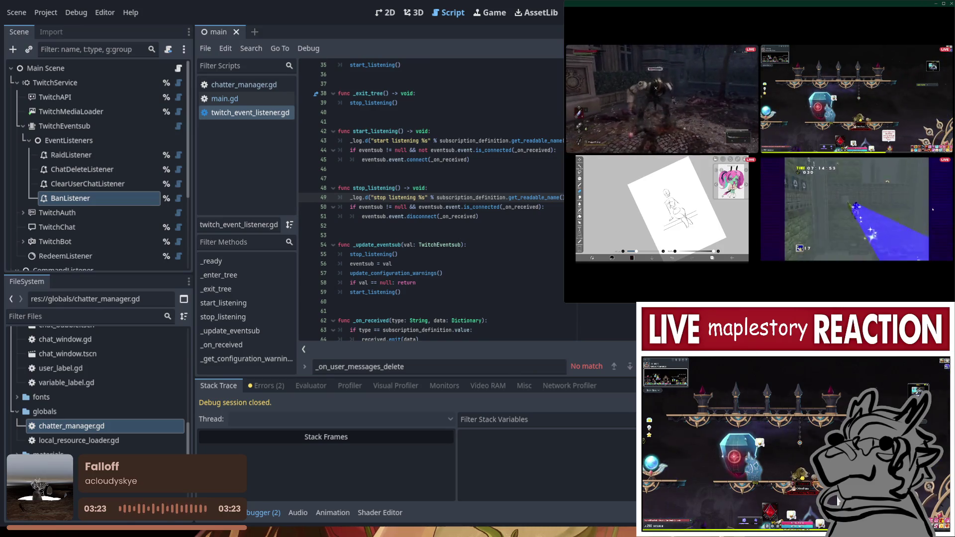
pyautogui.press('F5')
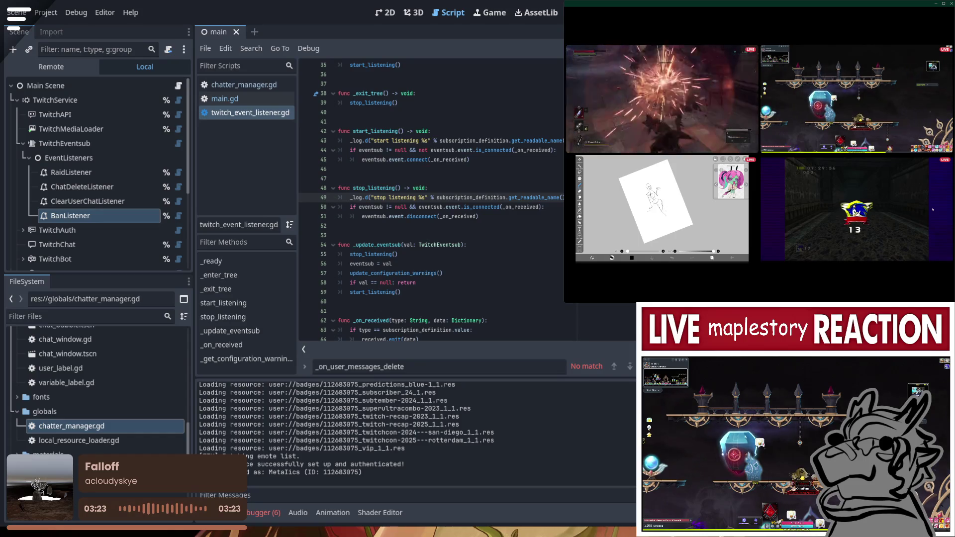
# Check the Debugger's Errors list, go back to the Output log, and stop the running project
pyautogui.click(262, 513)
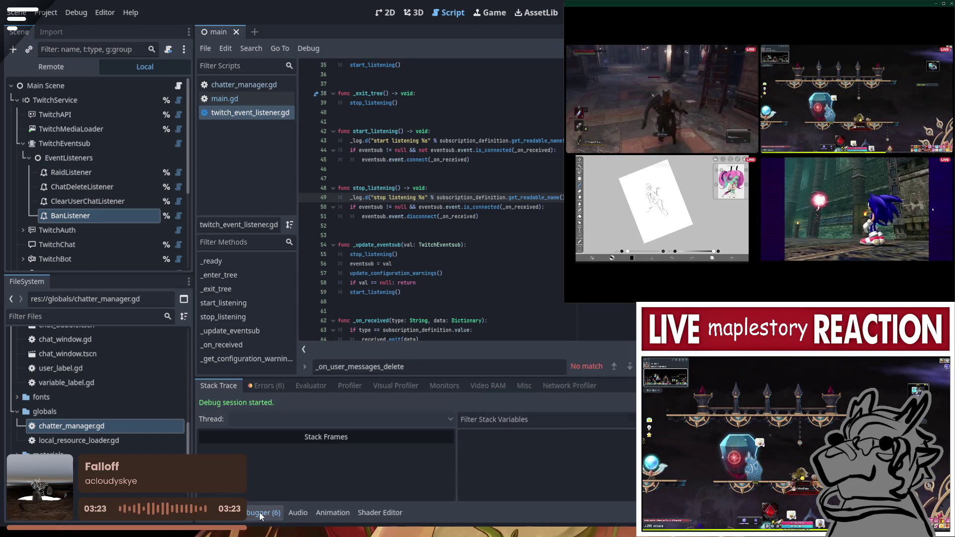
pyautogui.click(264, 386)
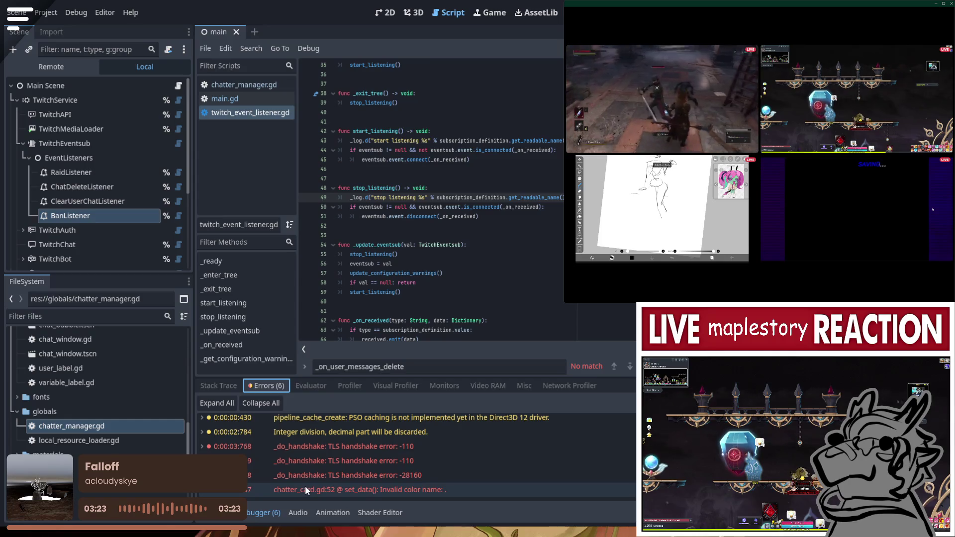
pyautogui.click(219, 513)
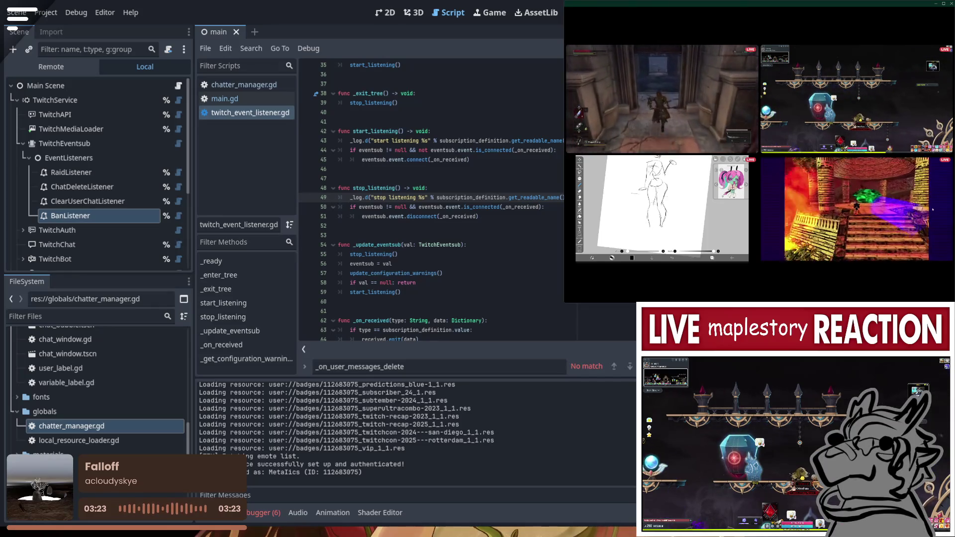
pyautogui.press('F5')
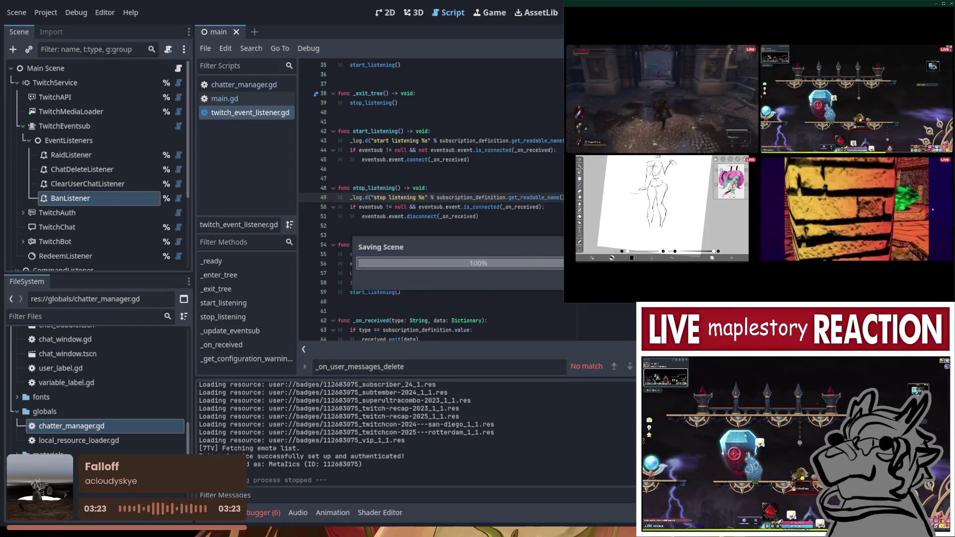
# In main.gd, find where ban_listener's signal connects to _delete_chatter_data on line 75
pyautogui.click(226, 101)
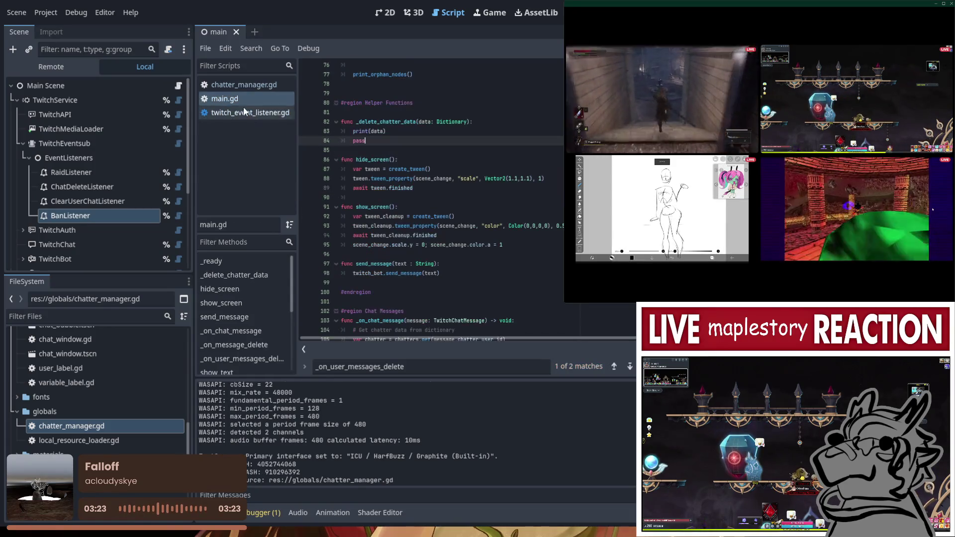
pyautogui.scroll(2, 398, 178)
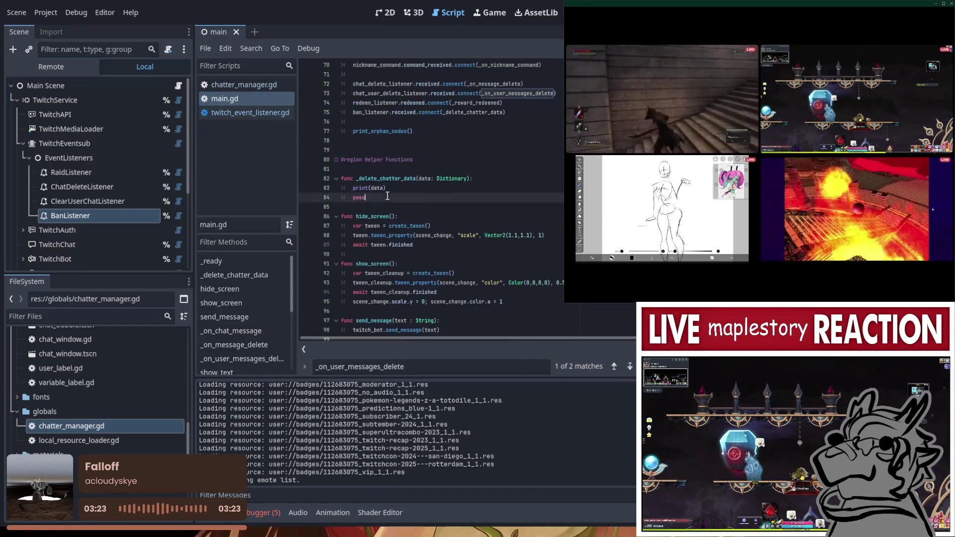
pyautogui.doubleClick(398, 178)
pyautogui.click(397, 94)
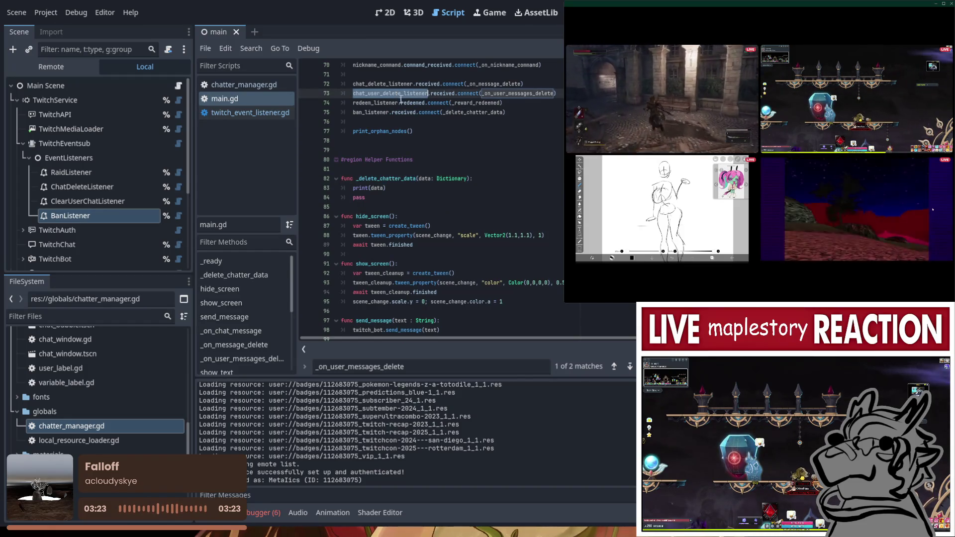
pyautogui.scroll(3, 397, 95)
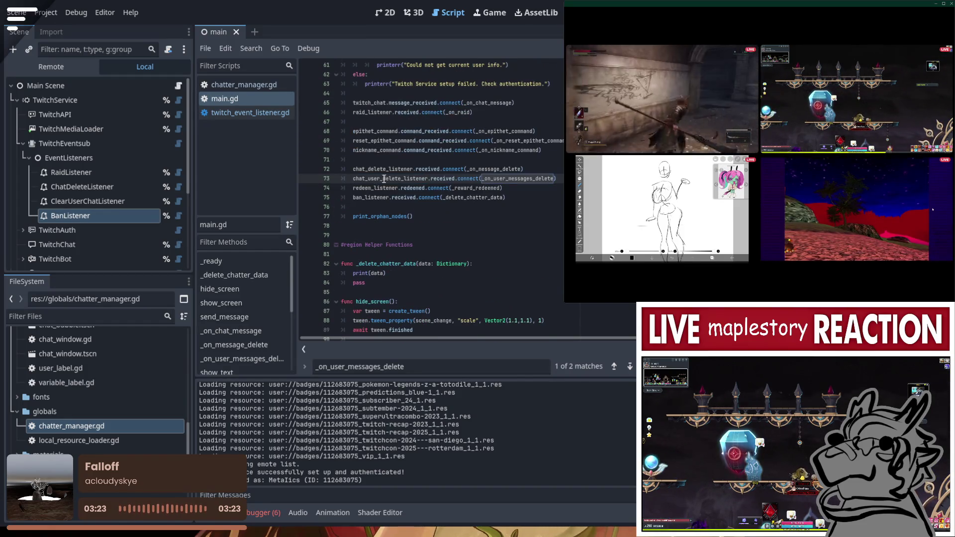
pyautogui.doubleClick(370, 198)
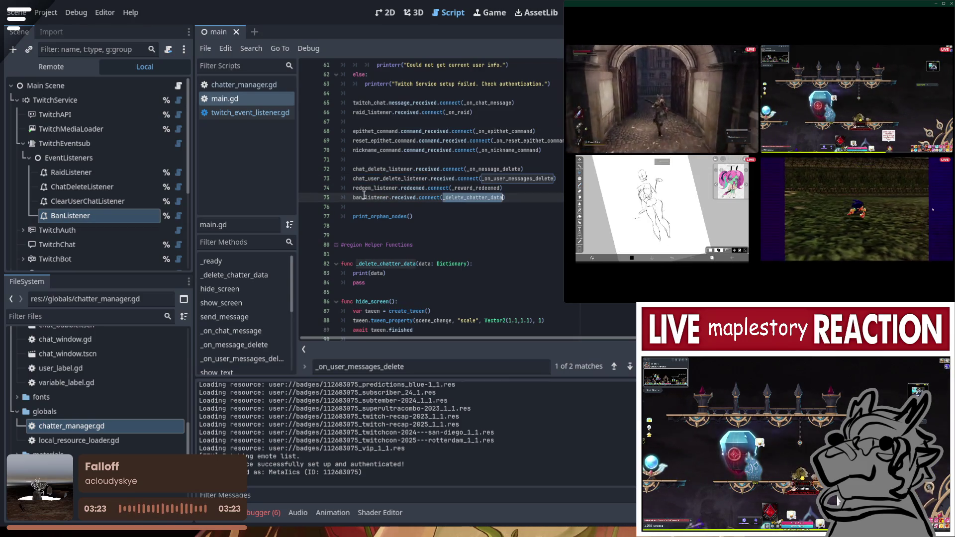
# Check the BanListener node and its %BanListener declaration on line 27, then _delete_chatter_data on line 82
pyautogui.scroll(9, 461, 226)
pyautogui.scroll(9, 461, 226)
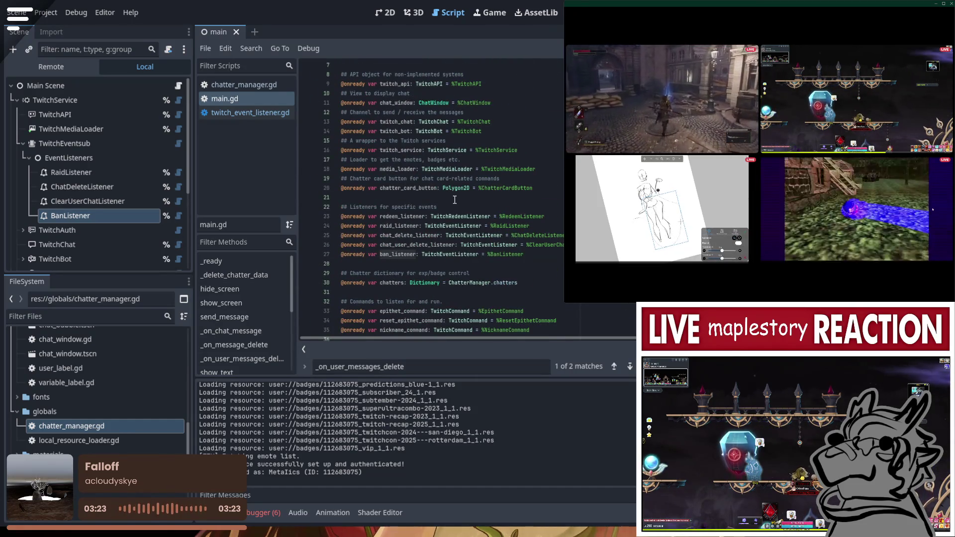
pyautogui.scroll(-4, 455, 195)
pyautogui.scroll(-1, 456, 191)
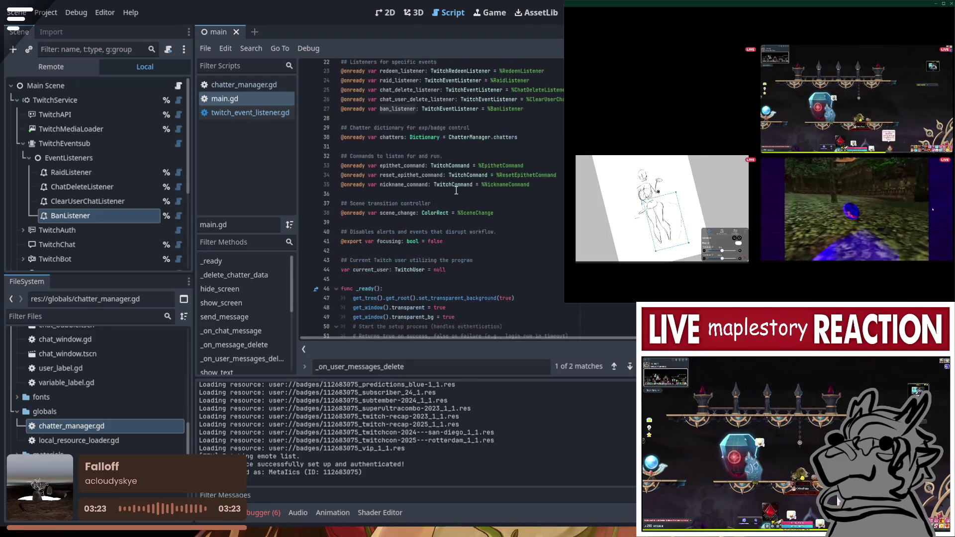
pyautogui.click(83, 214)
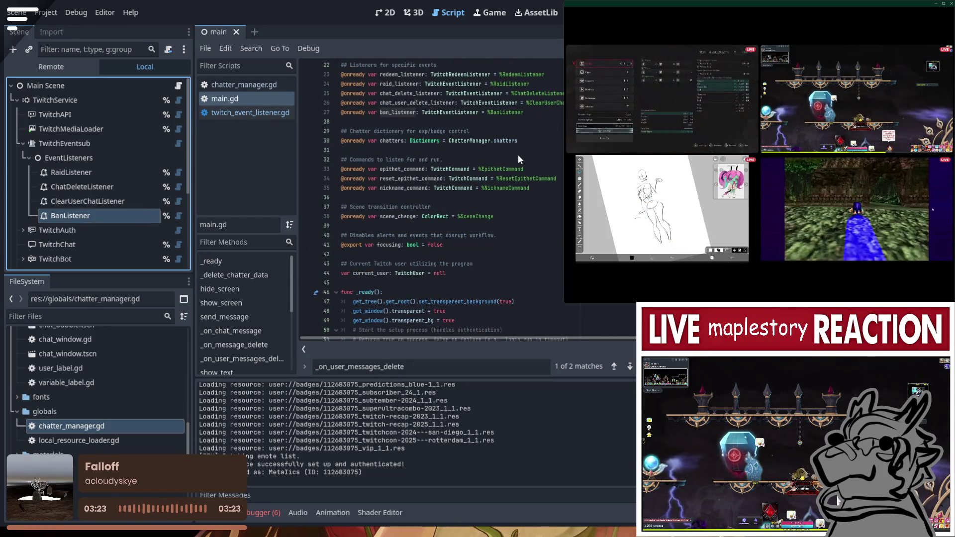
pyautogui.doubleClick(498, 113)
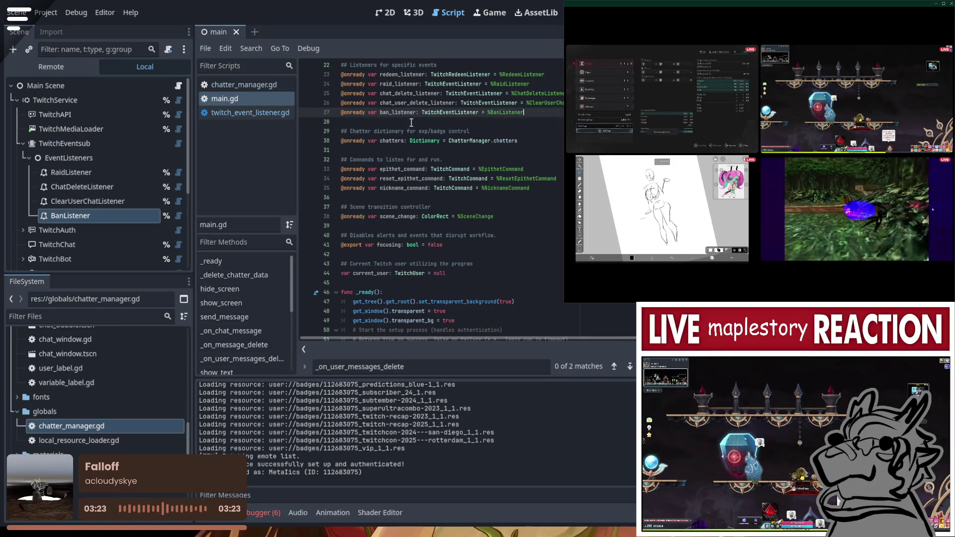
pyautogui.scroll(-8, 393, 199)
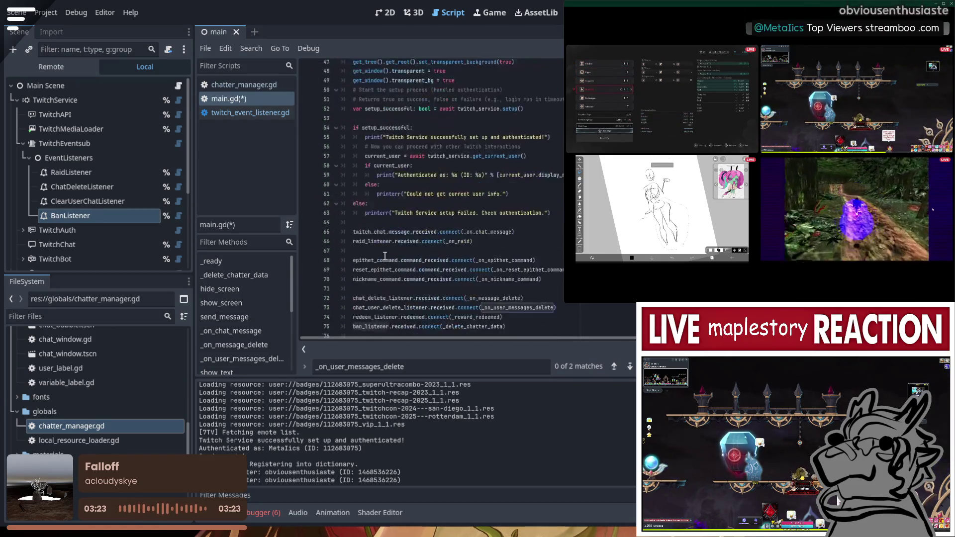
pyautogui.scroll(-6, 384, 255)
pyautogui.click(389, 169)
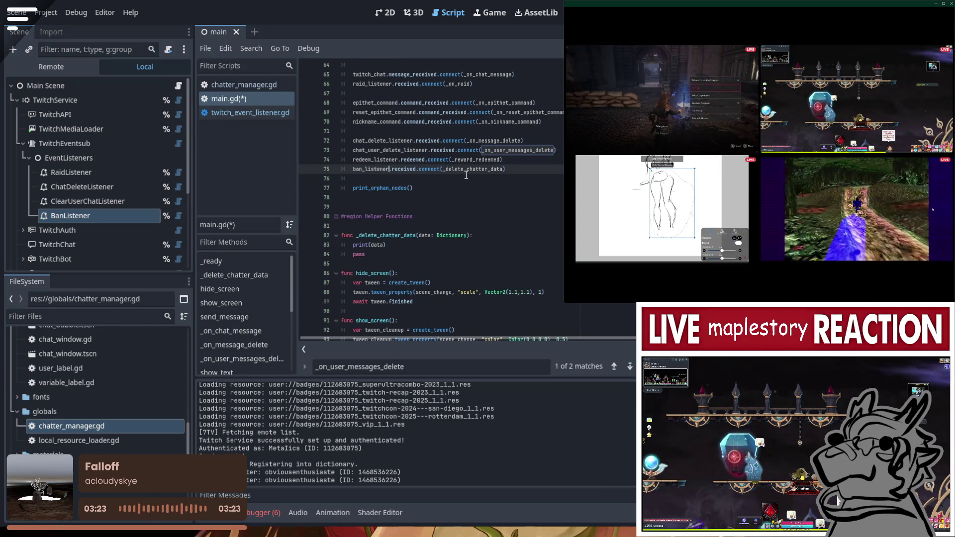
pyautogui.doubleClick(394, 235)
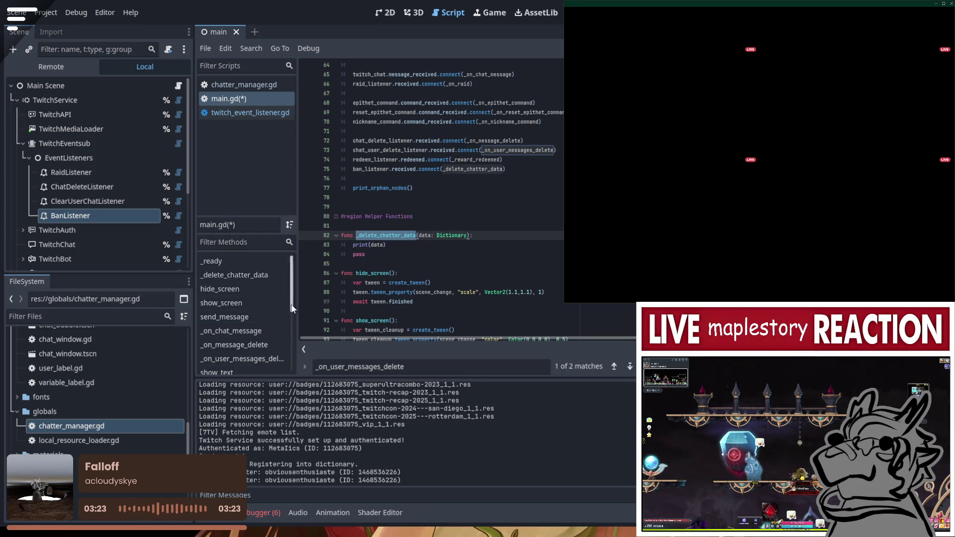
# Save main.gd and relaunch the project with F5
pyautogui.scroll(-2, 437, 301)
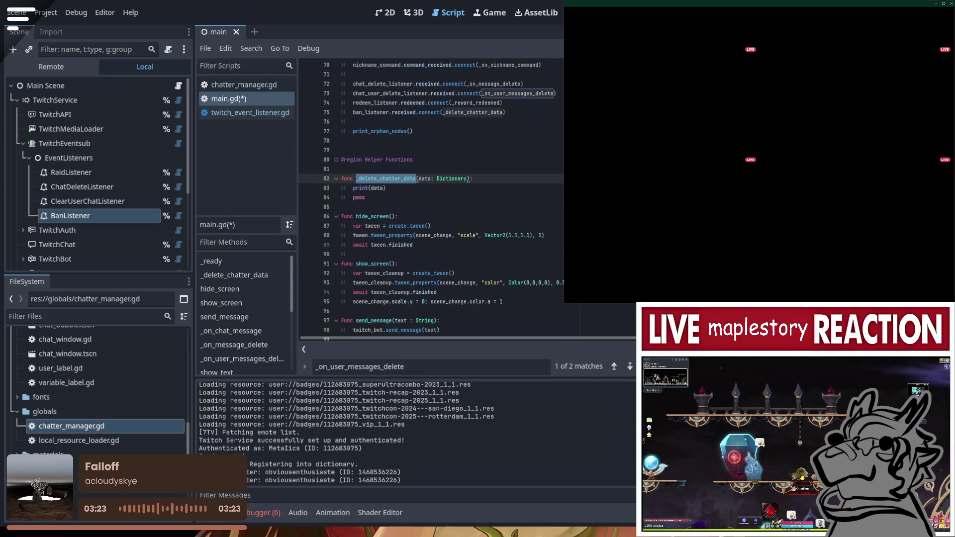
pyautogui.press('F5')
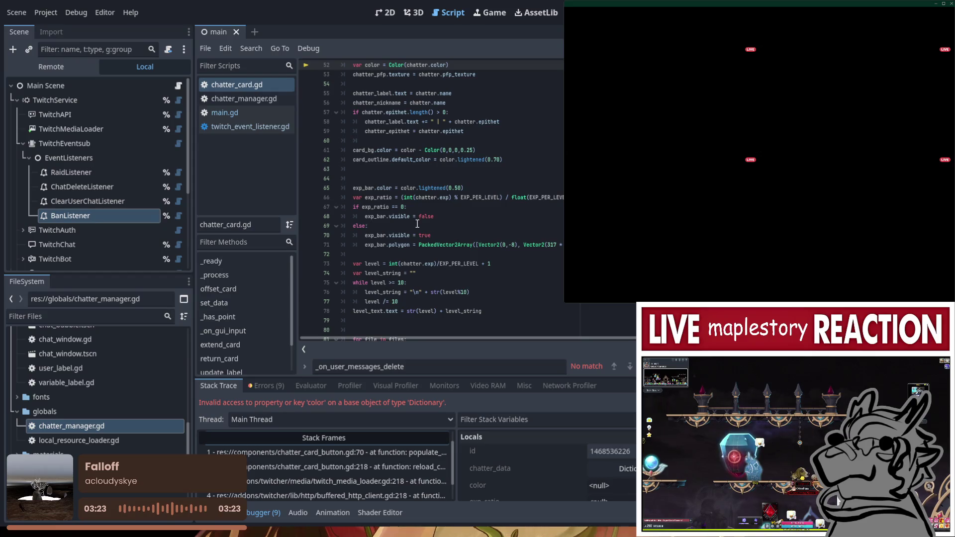
# Review the Dictionary 'color' error at chatter_card.gd line 52 and stop the debug session
pyautogui.scroll(1, 446, 221)
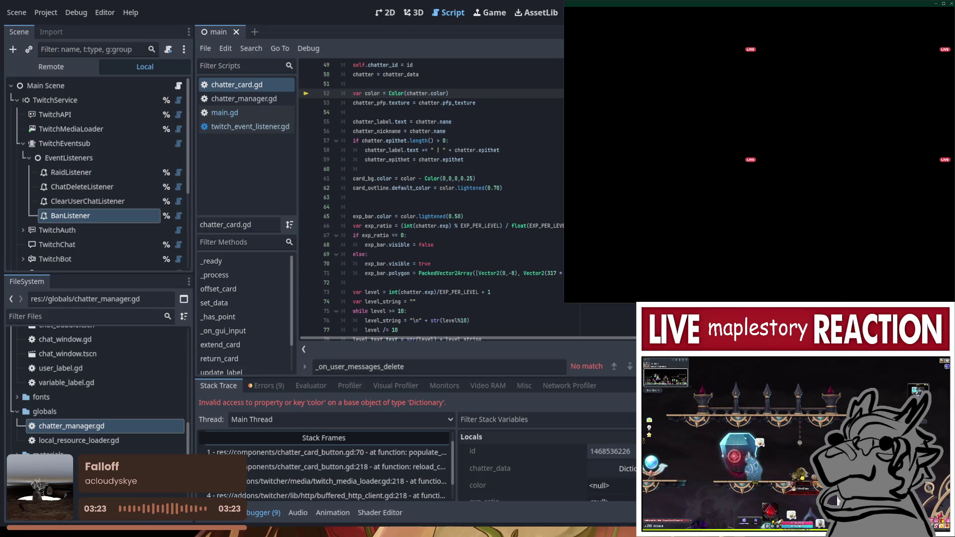
pyautogui.press('F8')
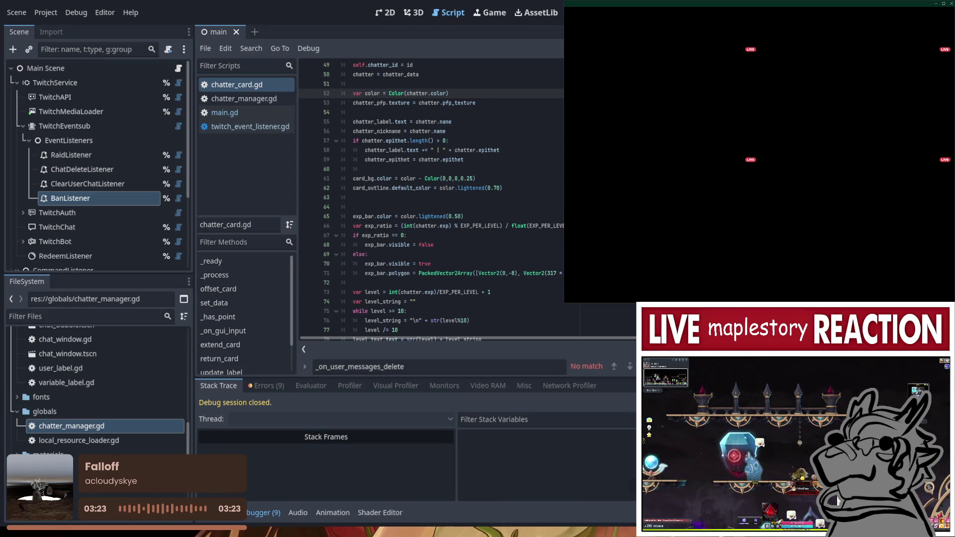
pyautogui.scroll(5, 470, 195)
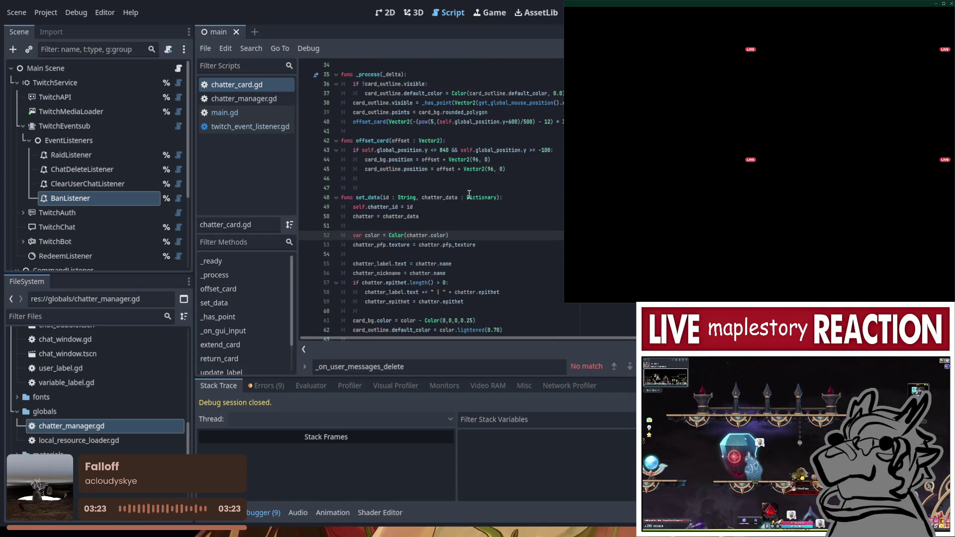
pyautogui.scroll(-1, 432, 217)
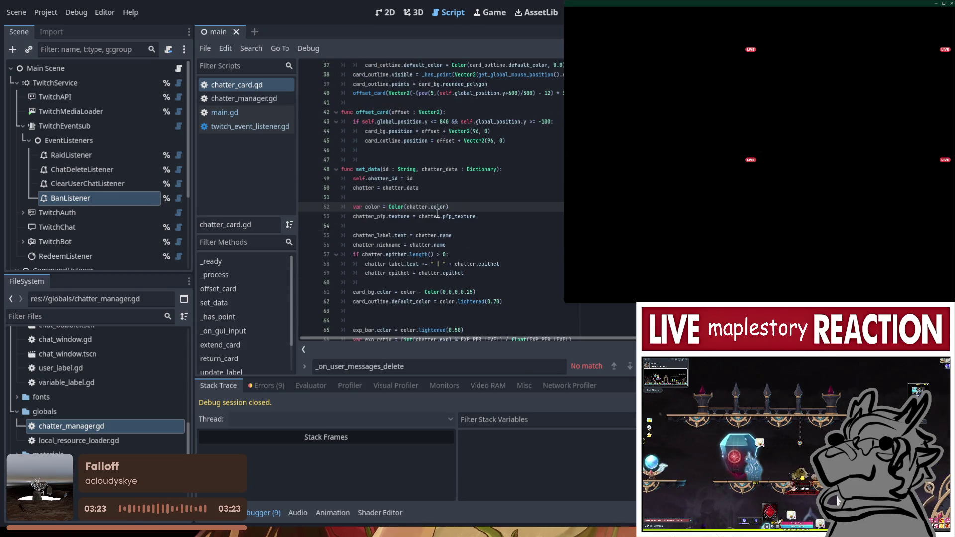
pyautogui.scroll(-1, 437, 214)
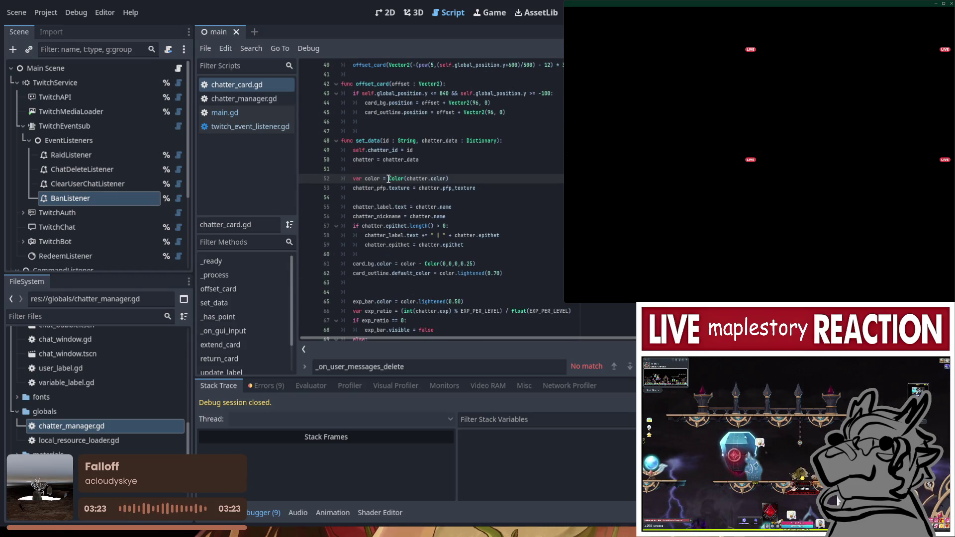
# Insert a new empty line above the color assignment in set_data
pyautogui.click(413, 169)
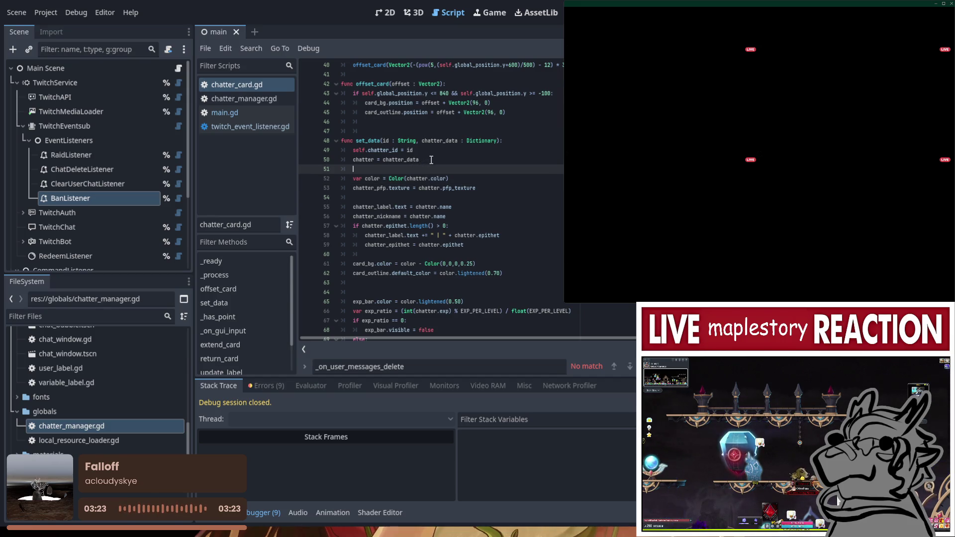
pyautogui.scroll(2, 431, 159)
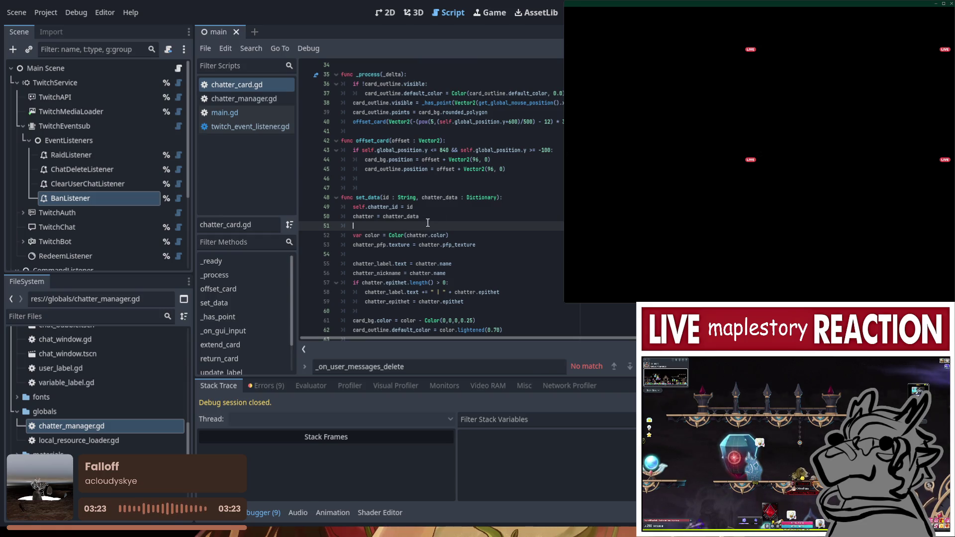
pyautogui.press('Return')
# Start an 'if chatter.color != null {' block with an else branch around the color assignment
pyautogui.write('if chat')
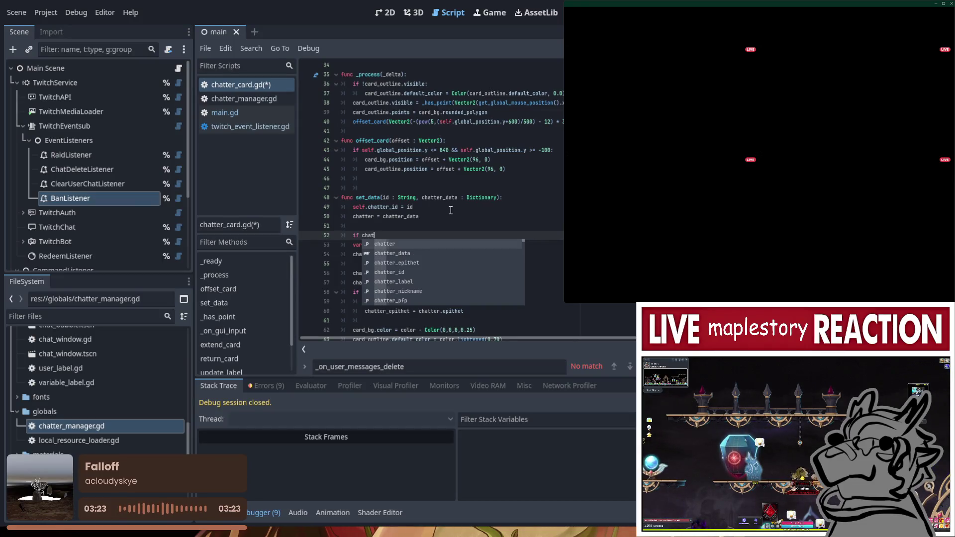
pyautogui.write('ter.color ')
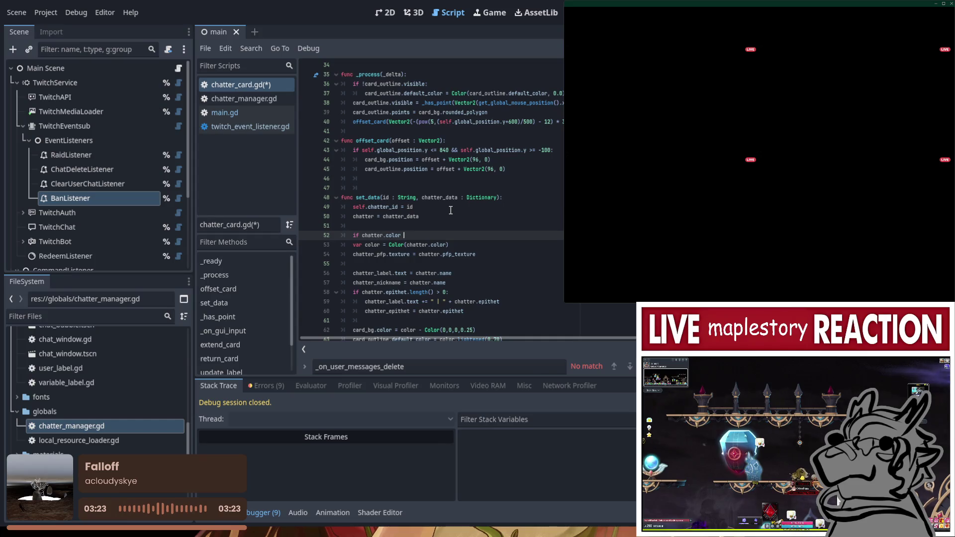
pyautogui.write('!= nul')
pyautogui.press('BackSpace')
pyautogui.press('BackSpace')
pyautogui.press('BackSpace')
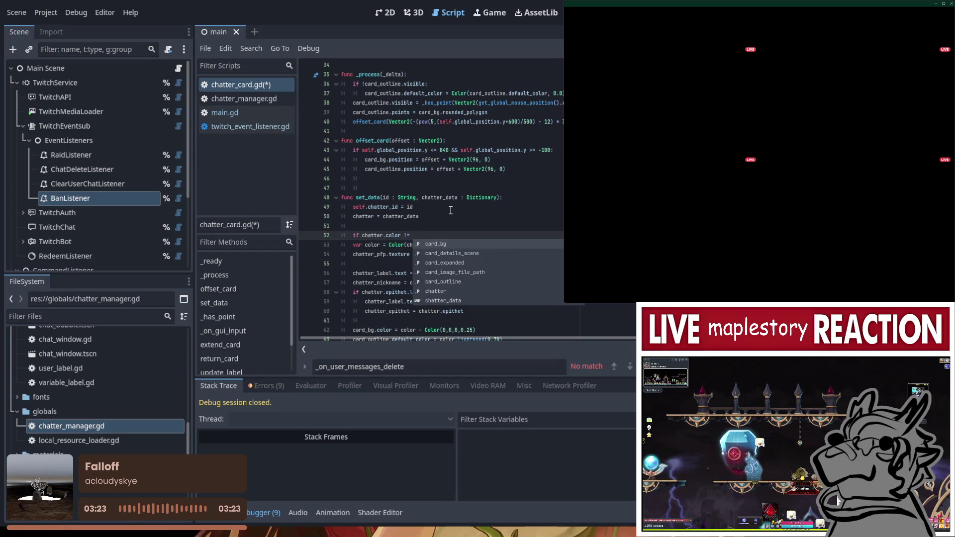
pyautogui.write('null {')
pyautogui.press('Return')
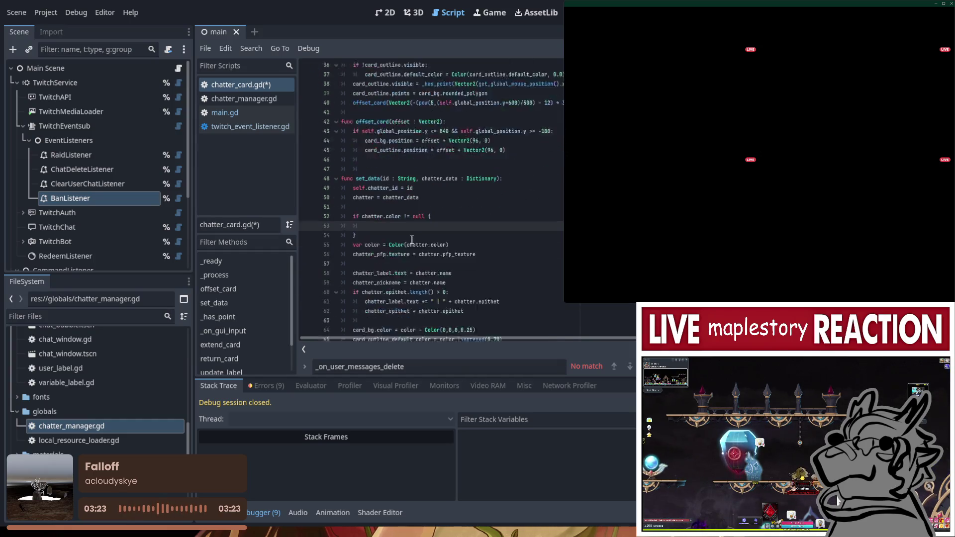
pyautogui.scroll(-2, 397, 233)
pyautogui.moveTo(450, 207)
pyautogui.mouseDown()
pyautogui.moveTo(367, 207)
pyautogui.moveTo(386, 185)
pyautogui.mouseUp()
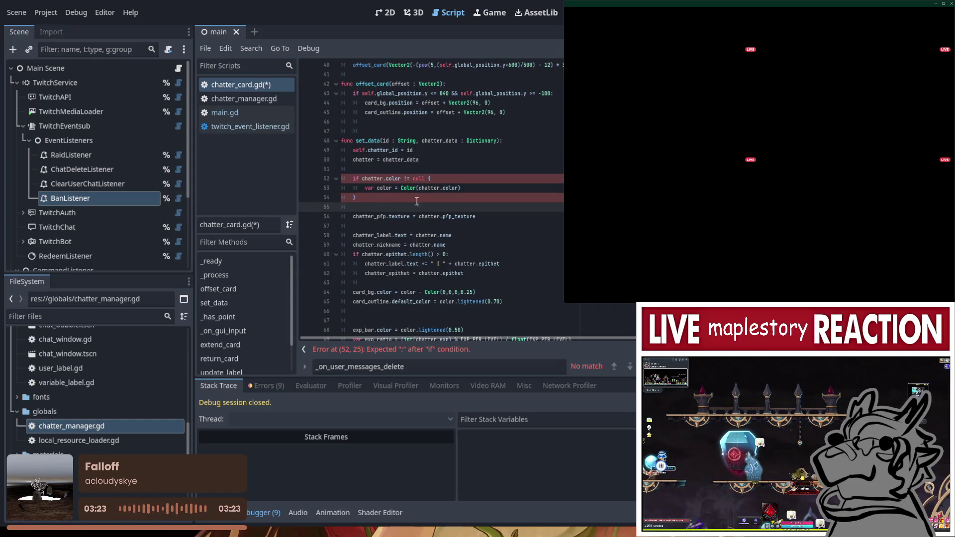
pyautogui.write('else')
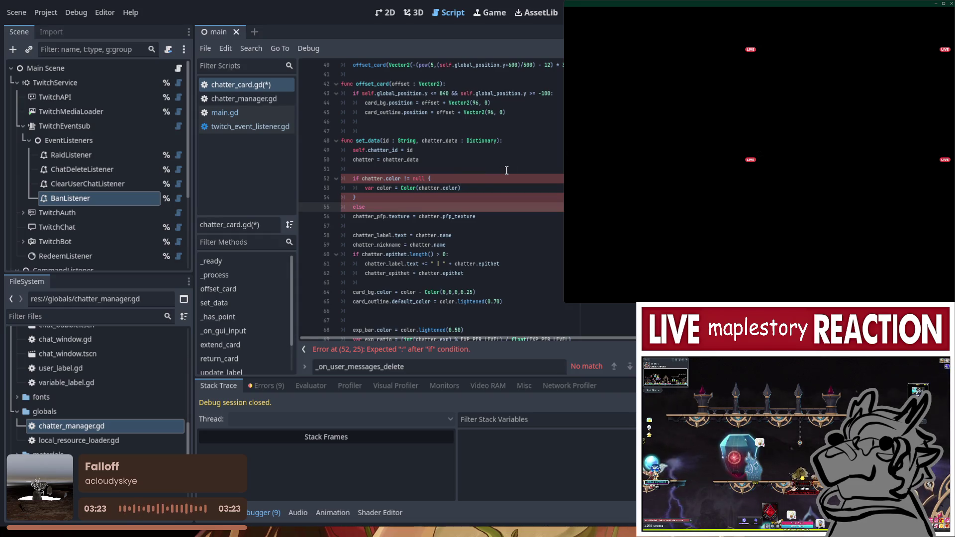
pyautogui.press('Return')
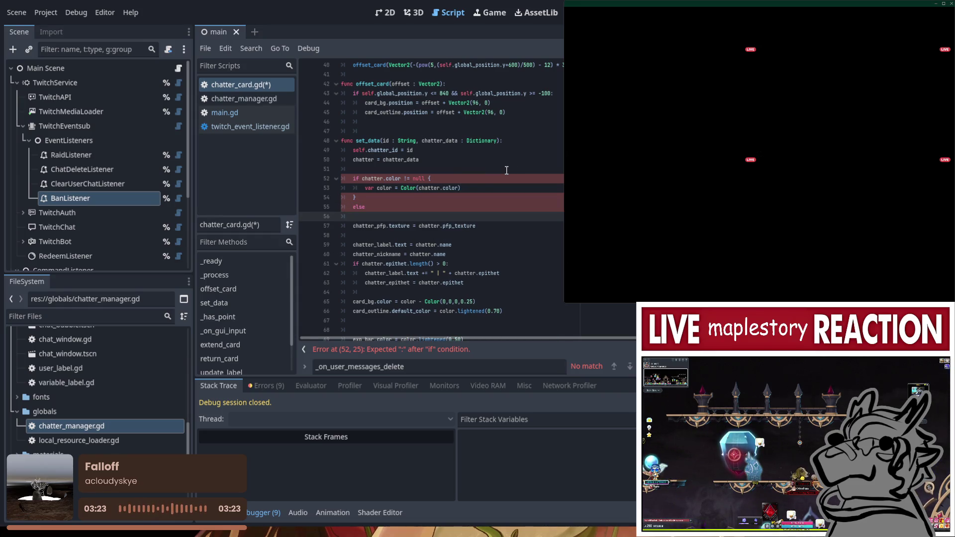
# Declare 'var color' on line 51 above the if and copy the color assignment under else
pyautogui.click(466, 189)
pyautogui.moveTo(380, 191); pyautogui.dragTo(365, 189)
pyautogui.hotkey('ctrl', 'c')
pyautogui.click(472, 167)
pyautogui.hotkey('ctrl', 'v')
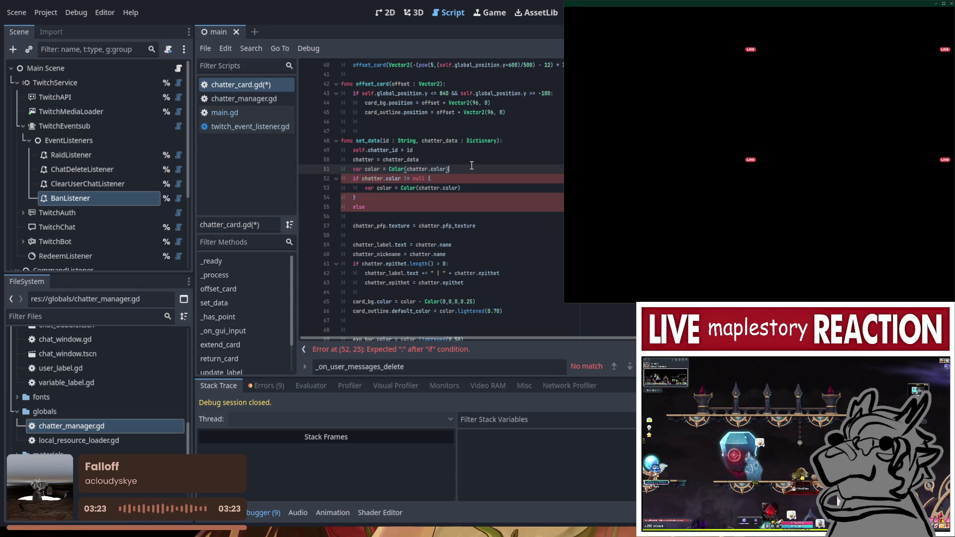
pyautogui.moveTo(472, 167); pyautogui.dragTo(380, 170)
pyautogui.press('BackSpace')
pyautogui.moveTo(463, 187); pyautogui.dragTo(366, 189)
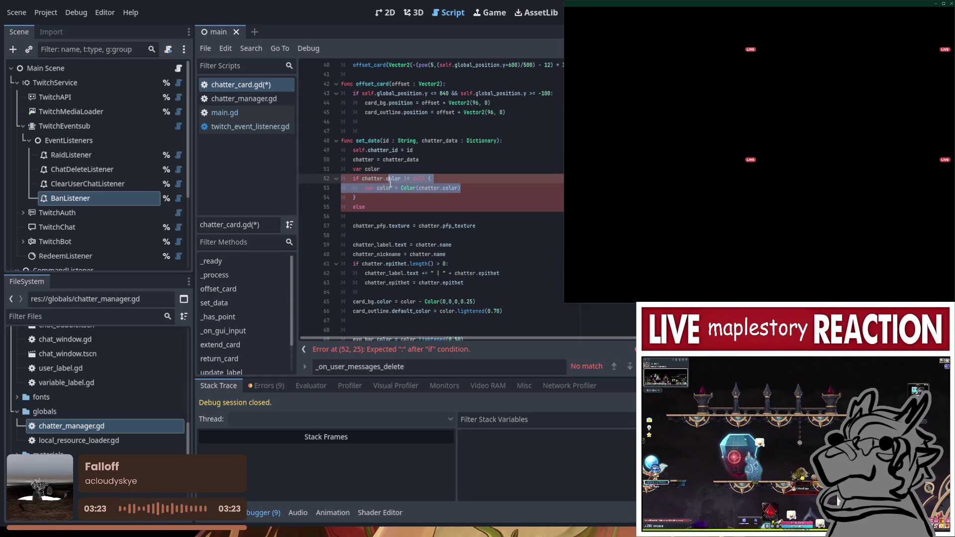
pyautogui.click(382, 214)
pyautogui.hotkey('ctrl', 'v')
# Give var color a type annotation and convert the if/else braces to colon syntax
pyautogui.click(395, 169)
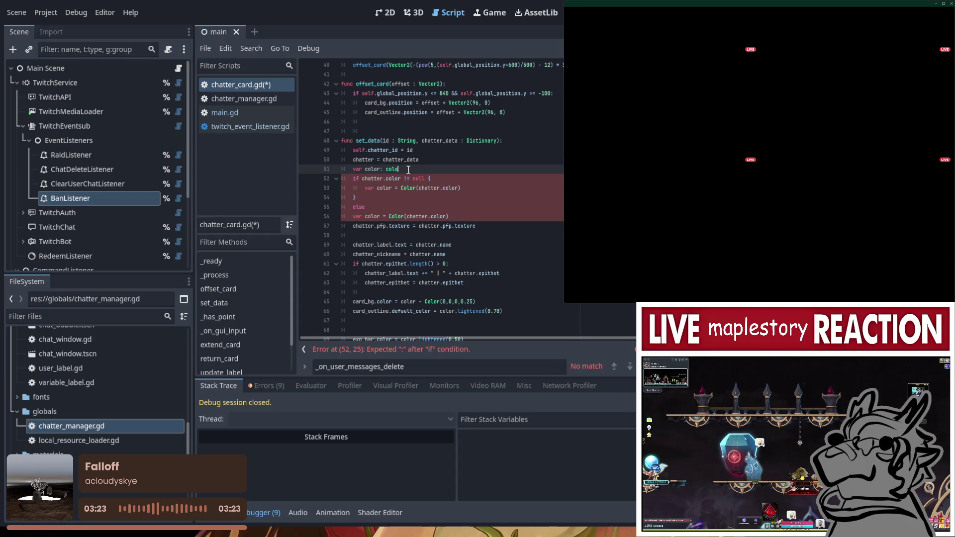
pyautogui.write('r')
pyautogui.press('Escape')
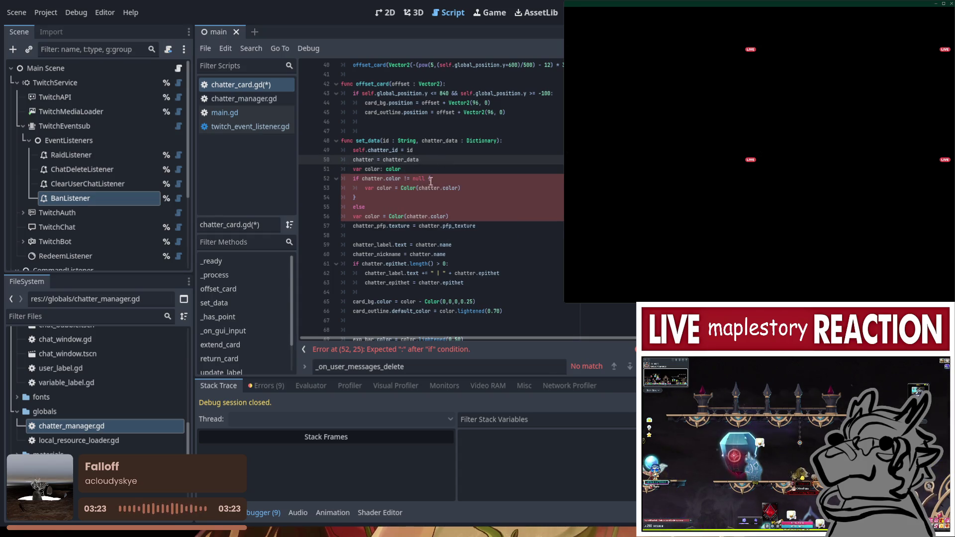
pyautogui.click(443, 177)
pyautogui.press('BackSpace')
pyautogui.write(':')
pyautogui.click(423, 199)
pyautogui.press('BackSpace')
pyautogui.press('Delete')
pyautogui.click(393, 199)
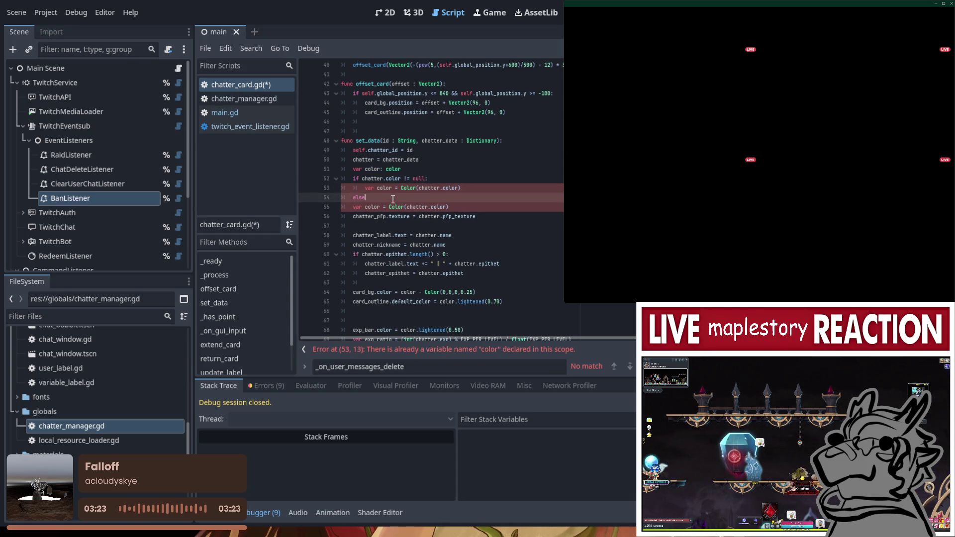
pyautogui.write(':')
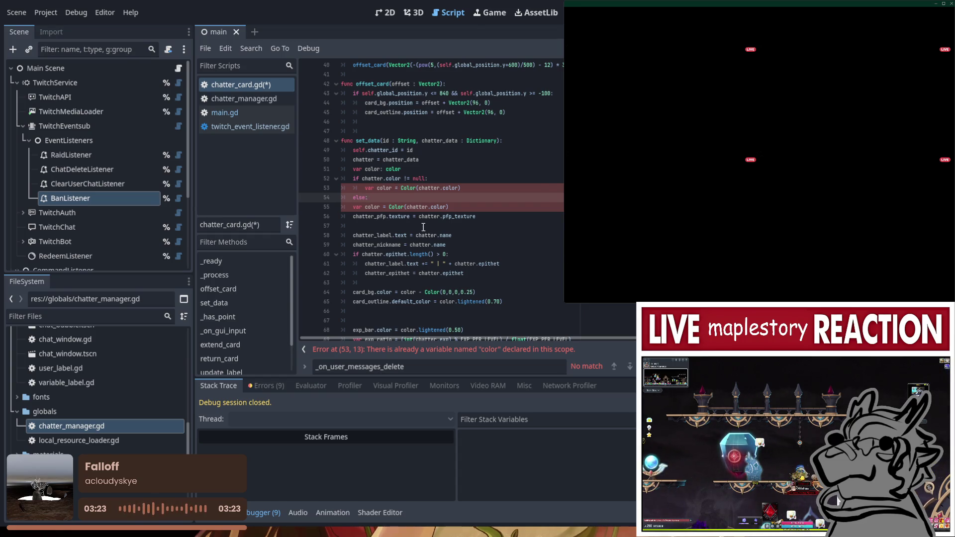
# Remove the duplicate 'var' keywords from both color assignments and indent the else branch
pyautogui.click(377, 189)
pyautogui.press('BackSpace')
pyautogui.press('BackSpace')
pyautogui.press('BackSpace')
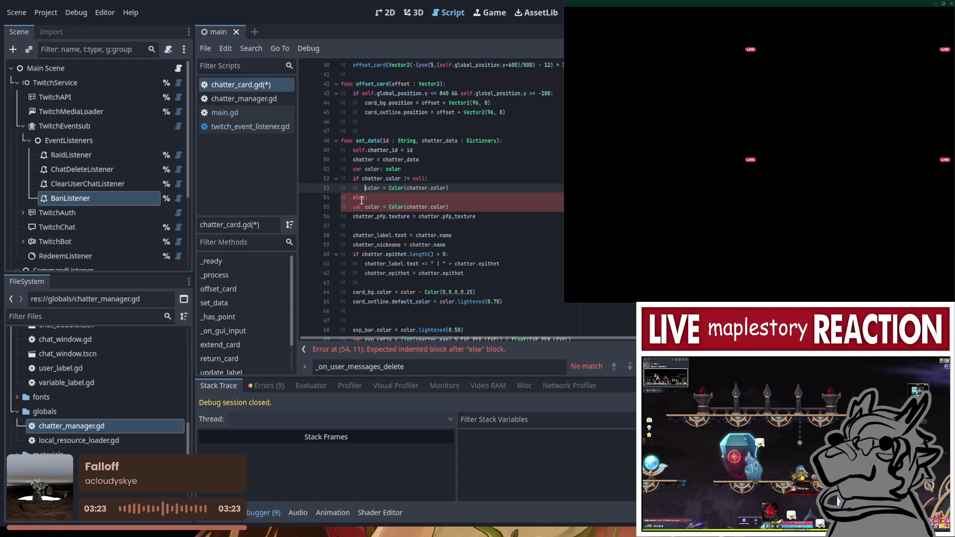
pyautogui.click(353, 207)
pyautogui.press('Tab')
pyautogui.click(476, 208)
pyautogui.press('Return')
pyautogui.click(377, 207)
pyautogui.press('BackSpace')
pyautogui.press('BackSpace')
pyautogui.press('BackSpace')
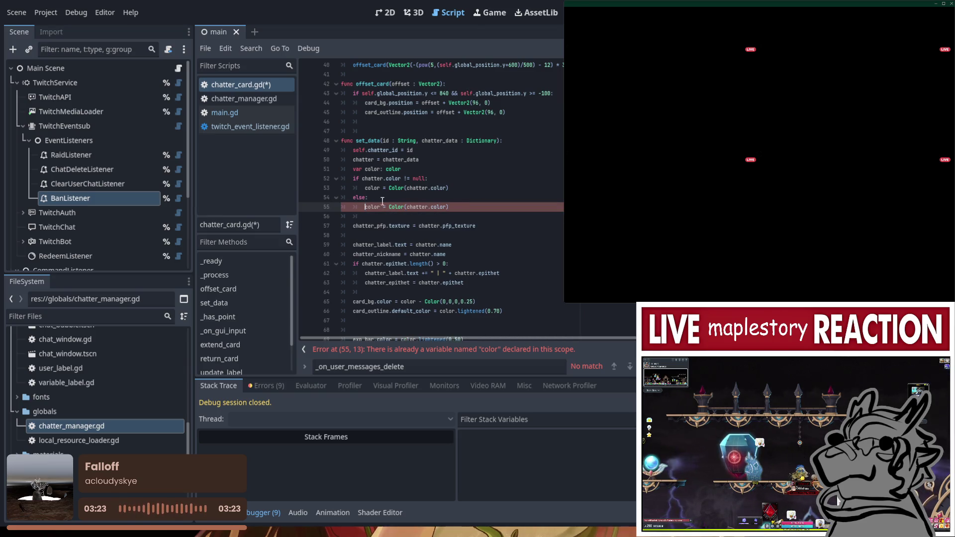
pyautogui.click(401, 170)
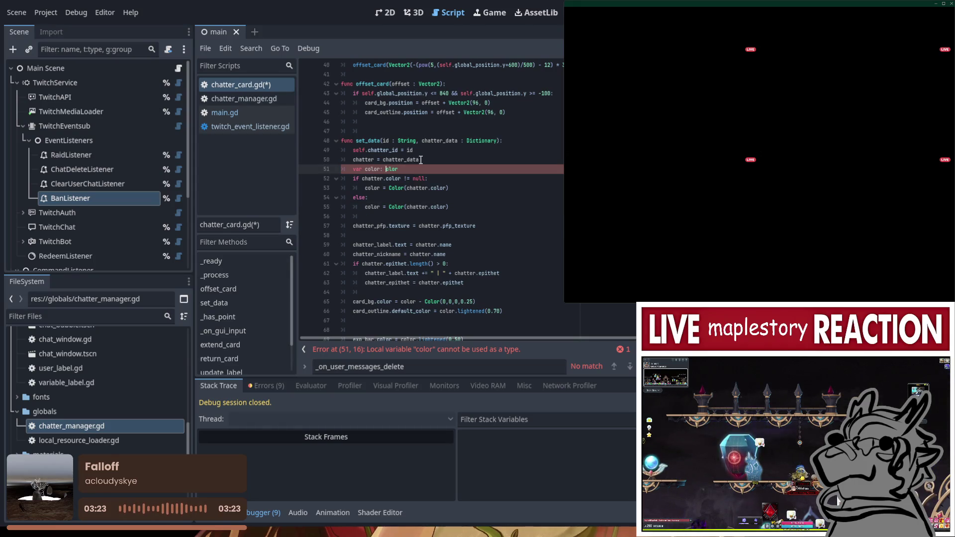
# Type color as Color, default the else branch to Color("#cccccc"), save chatter_card.gd and run
pyautogui.write('C')
pyautogui.press('Escape')
pyautogui.moveTo(407, 206); pyautogui.dragTo(430, 207)
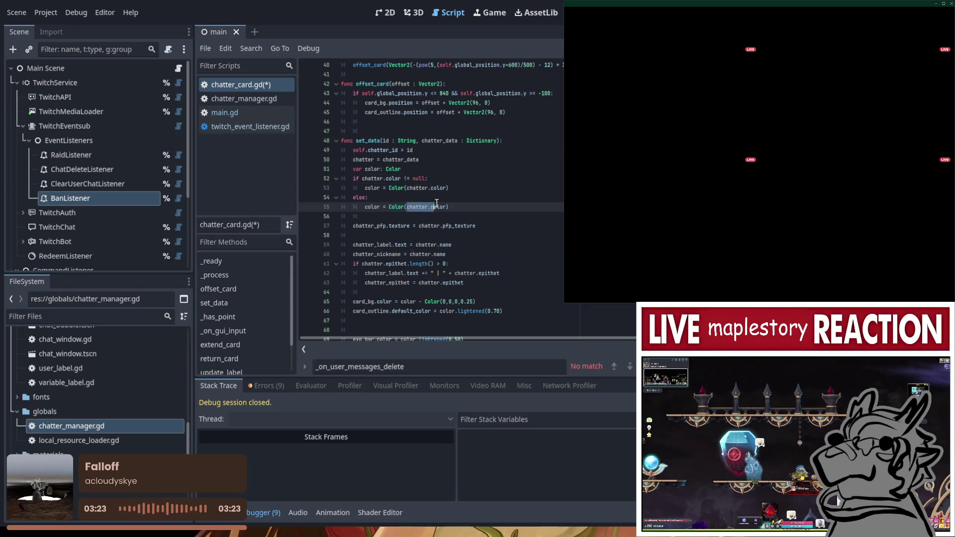
pyautogui.hotkey('shift', 'End')
pyautogui.write('"')
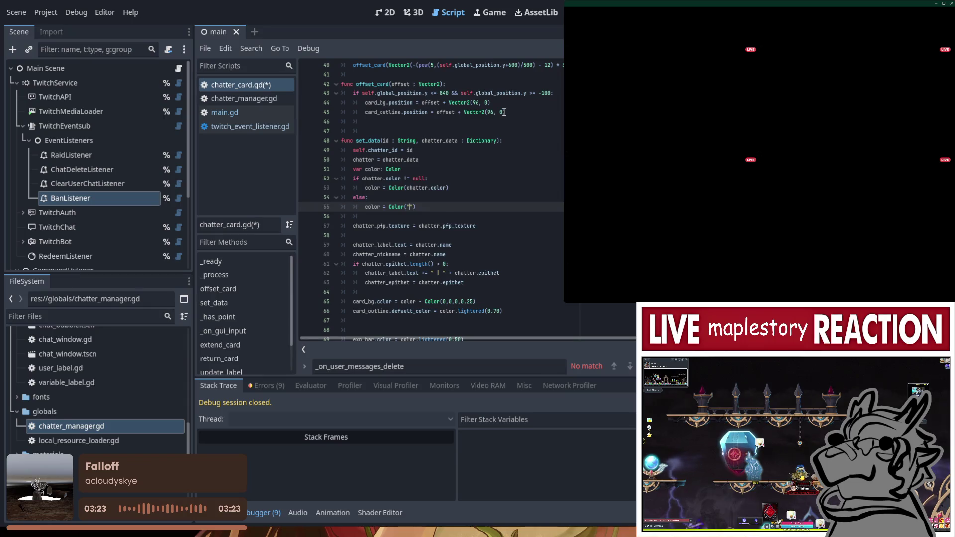
pyautogui.write('"')
pyautogui.press('BackSpace')
pyautogui.write('#')
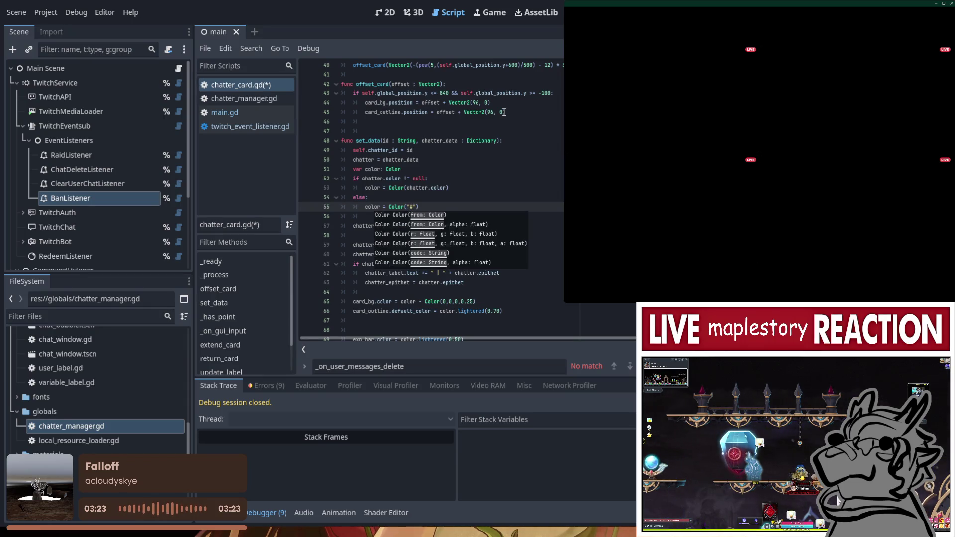
pyautogui.write('cccccc')
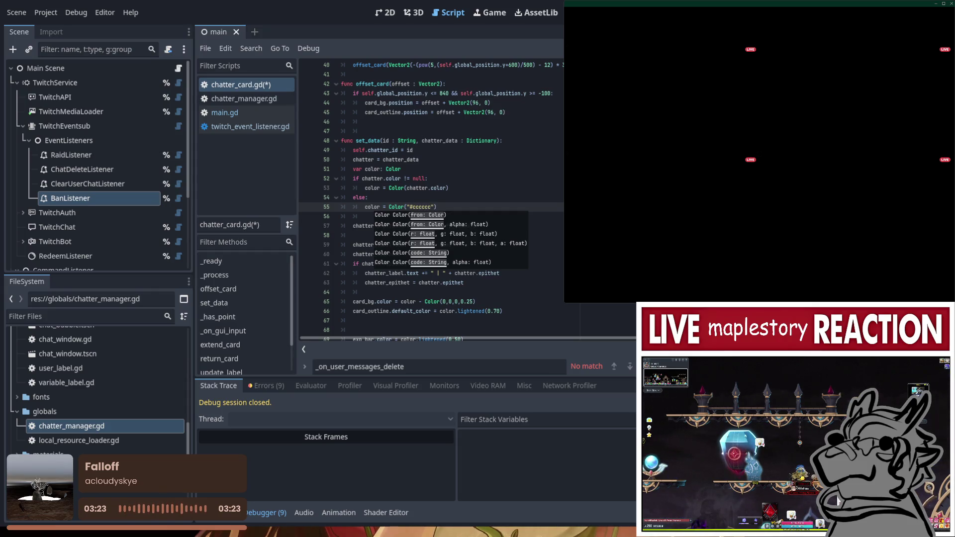
pyautogui.press('Up')
pyautogui.hotkey('ctrl', 's')
pyautogui.press('F5')
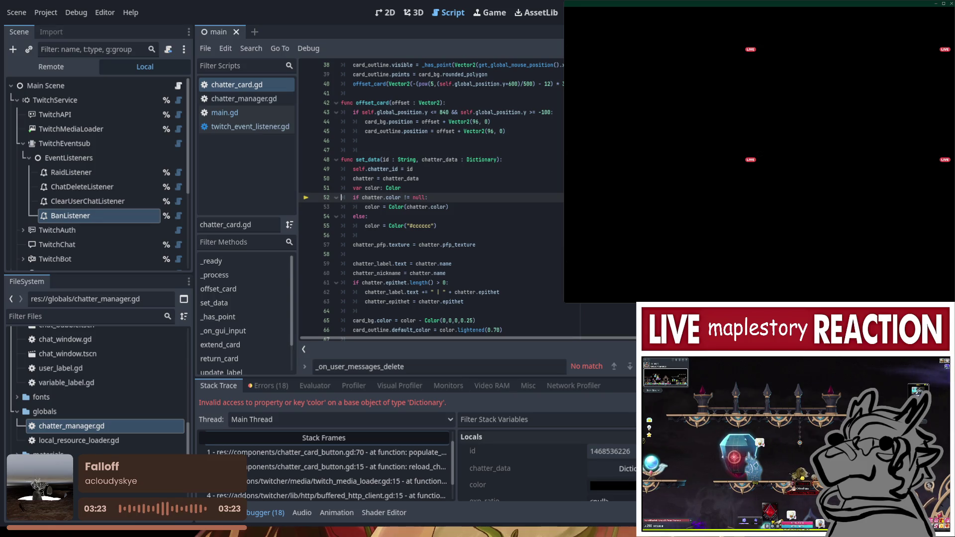
# Stop the project after the null-check error and return to the color declaration
pyautogui.press('F8')
pyautogui.click(377, 188)
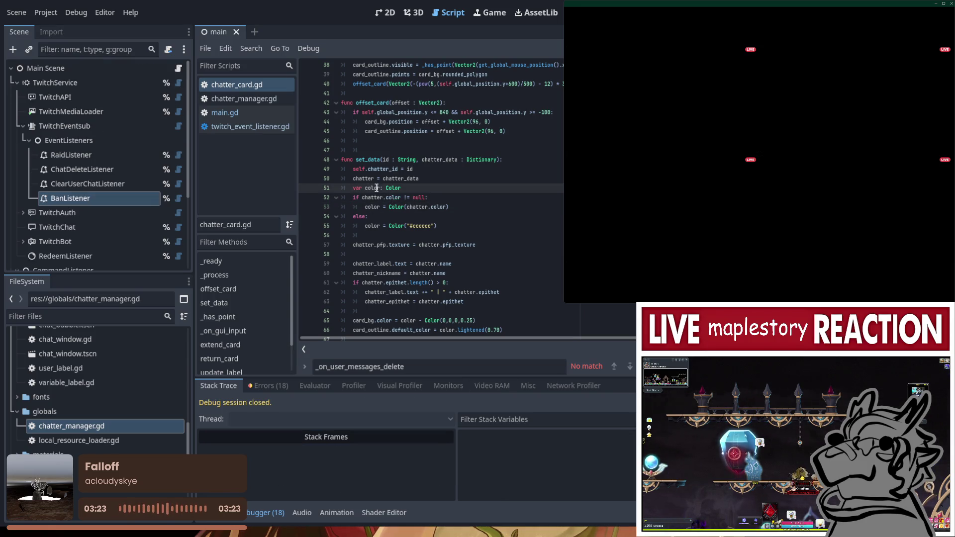
# Look over chatter_card.gd's variable declarations, then switch to chatter_manager.gd
pyautogui.click(404, 178)
pyautogui.scroll(12, 457, 266)
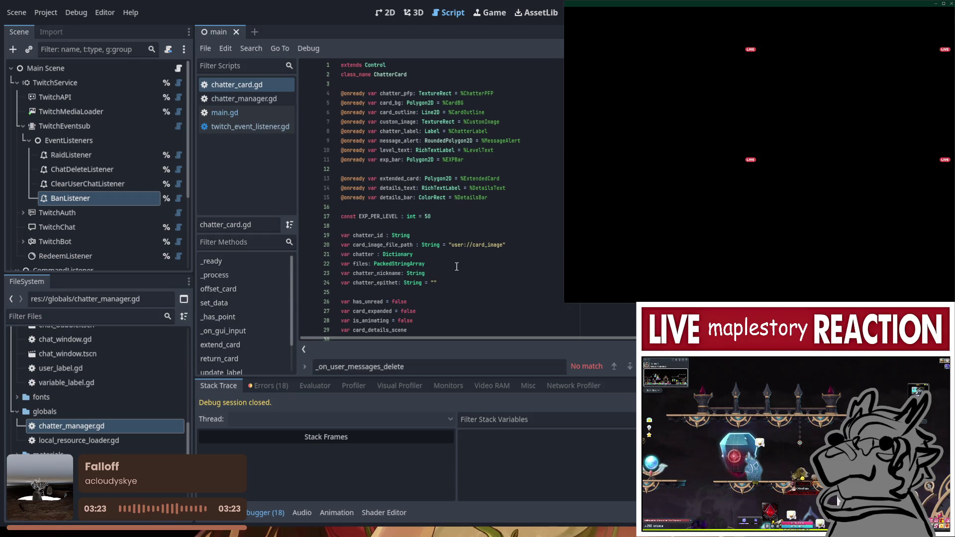
pyautogui.scroll(-1, 431, 254)
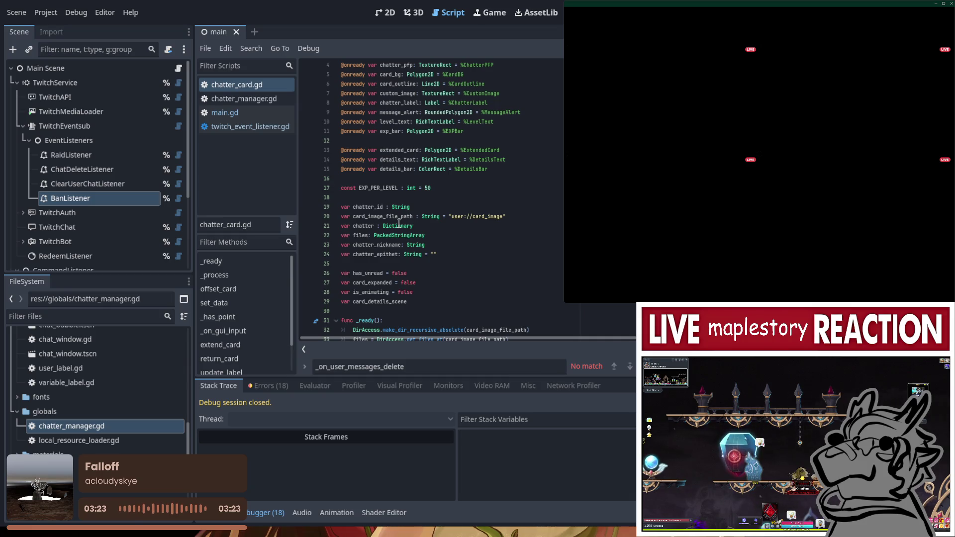
pyautogui.scroll(-8, 393, 228)
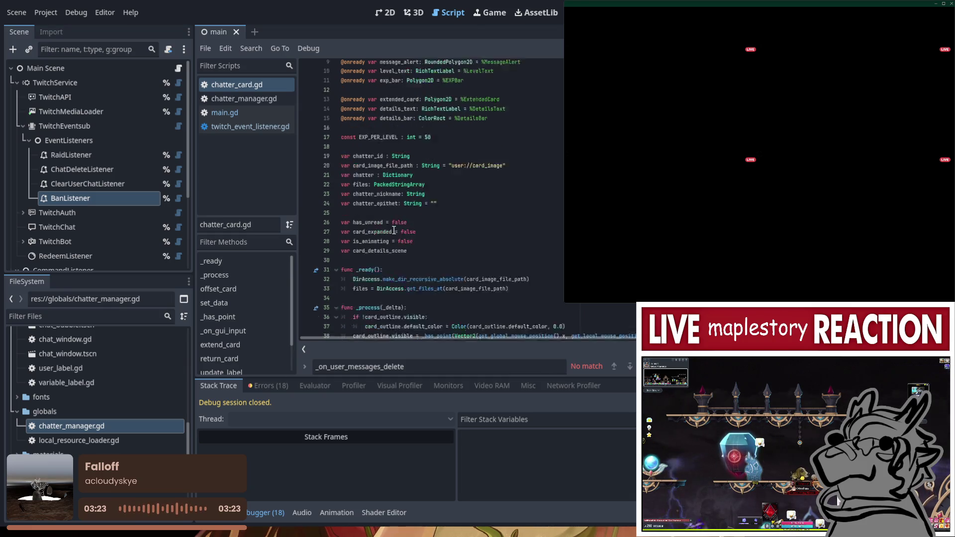
pyautogui.scroll(-2, 386, 230)
pyautogui.click(429, 220)
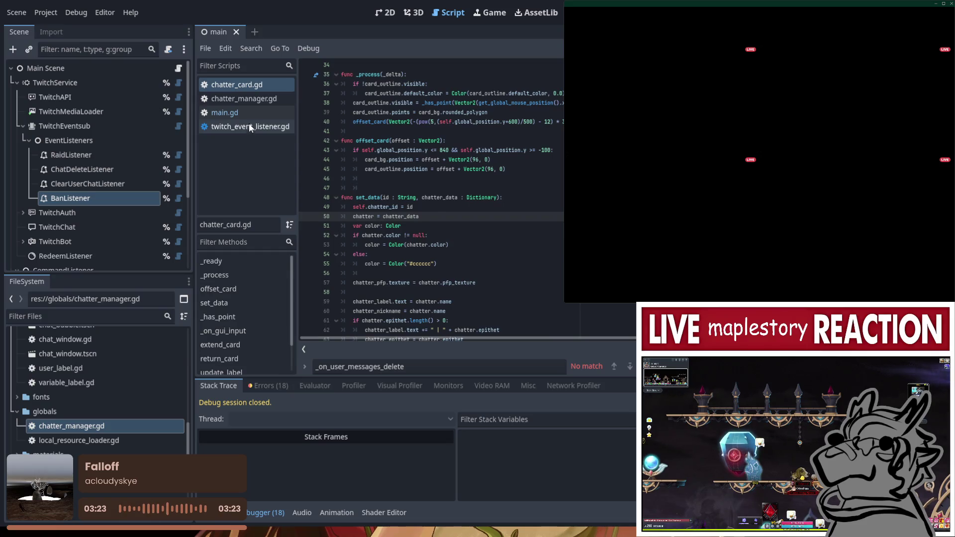
pyautogui.click(254, 98)
pyautogui.scroll(3, 495, 243)
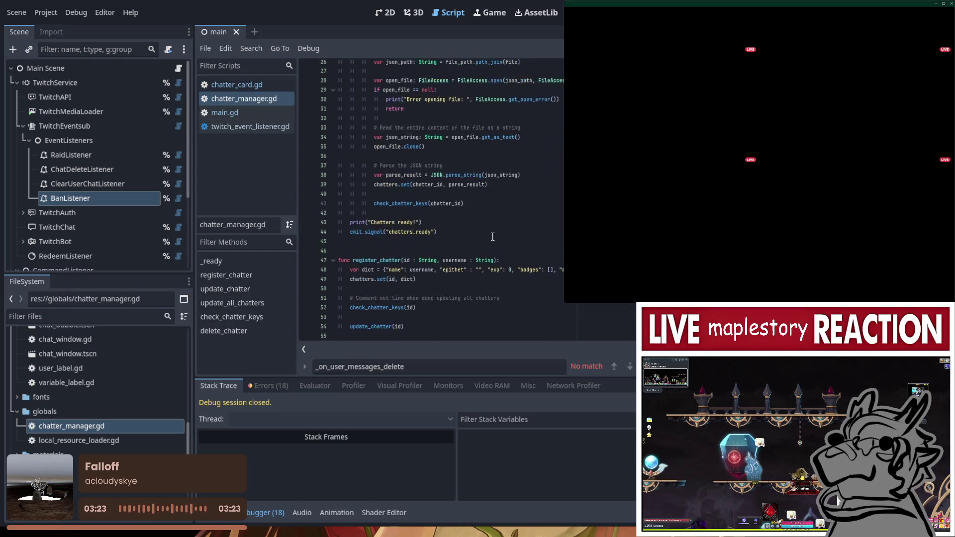
# Insert blank lines inside check_chatter_keys
pyautogui.scroll(-6, 492, 236)
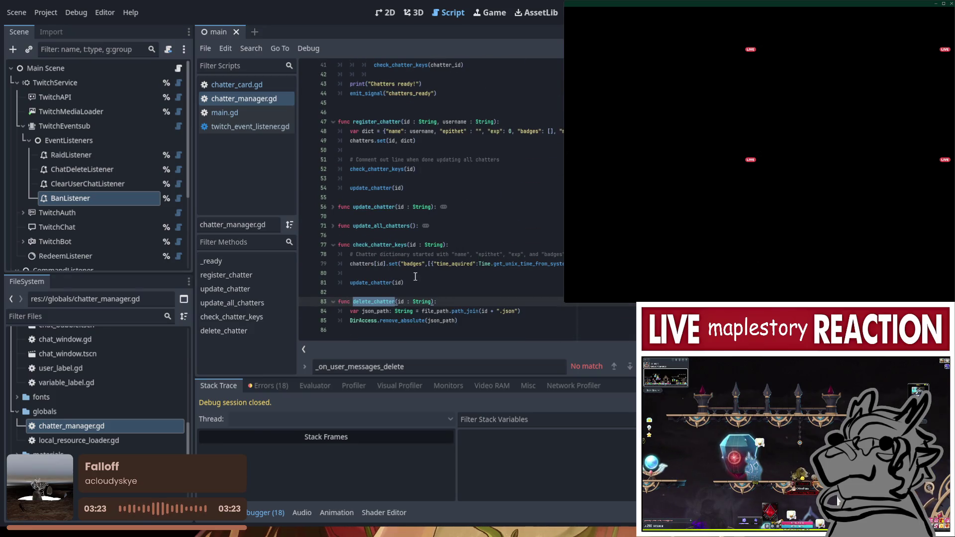
pyautogui.click(390, 273)
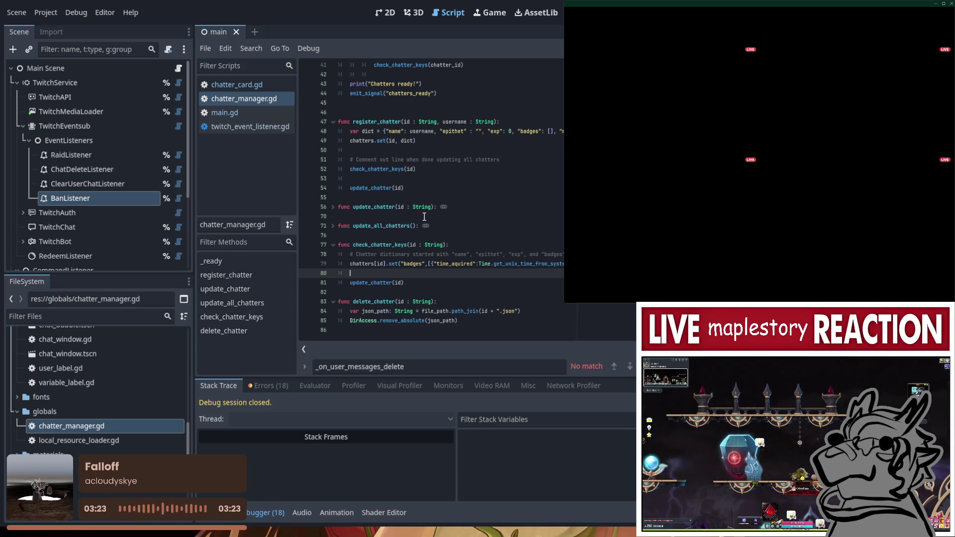
pyautogui.press('Return')
pyautogui.press('Return')
pyautogui.press('Up')
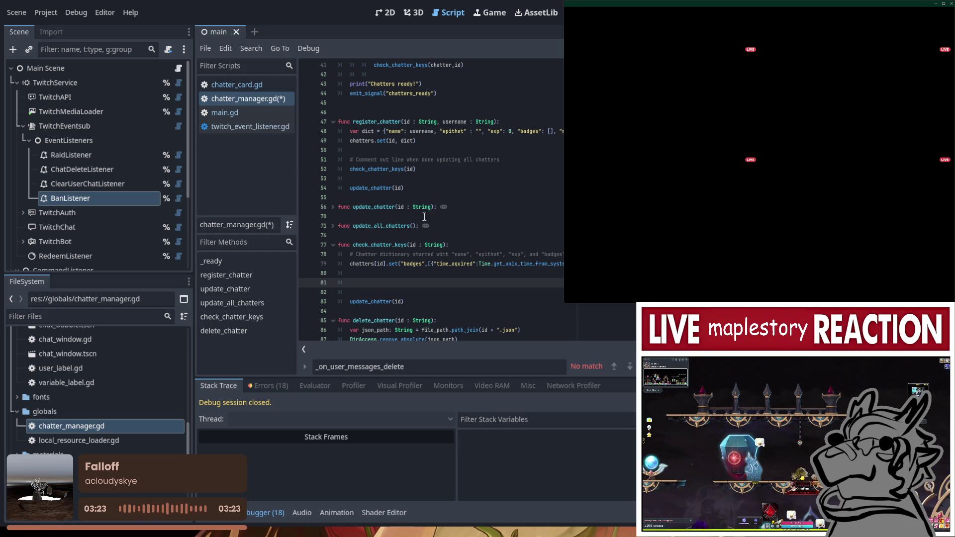
# Add 'color : String' as register_chatter's third parameter
pyautogui.click(494, 122)
pyautogui.write(', color : ')
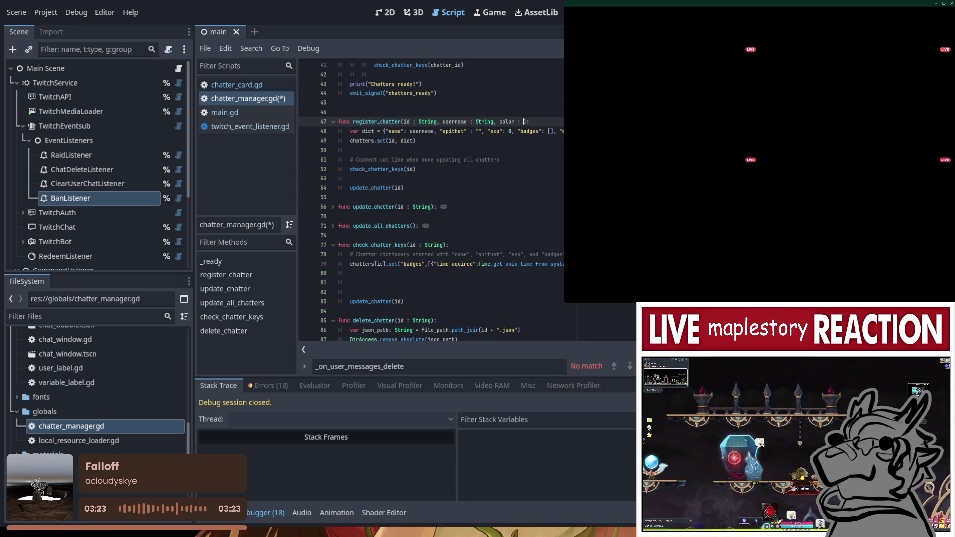
pyautogui.write('String')
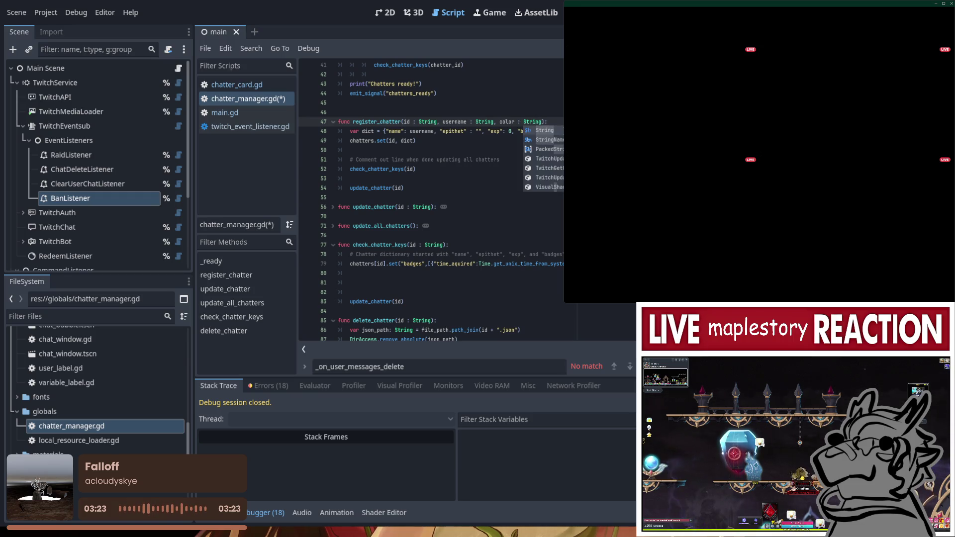
pyautogui.press('Escape')
pyautogui.press('Down')
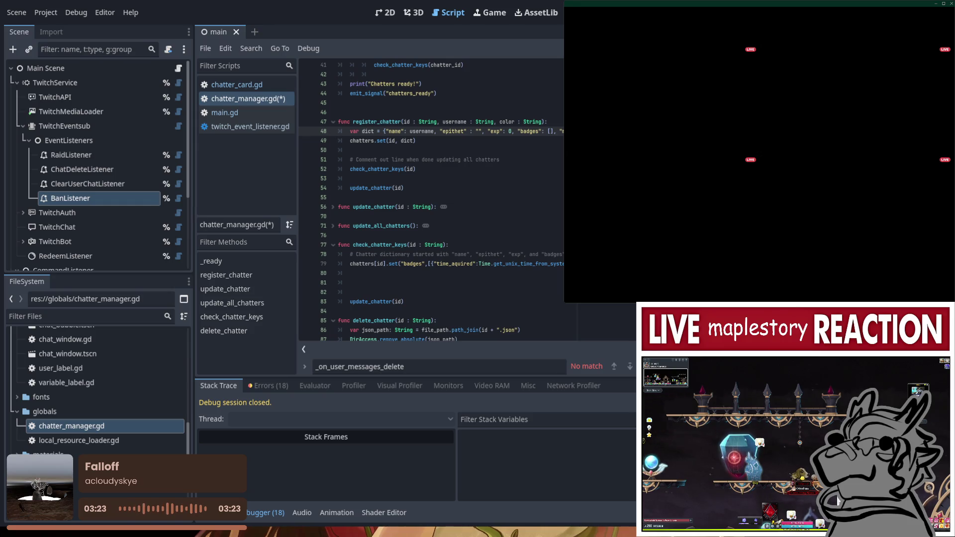
pyautogui.click(348, 311)
# Remove the blank lines in check_chatter_keys and run the project
pyautogui.press('BackSpace')
pyautogui.press('BackSpace')
pyautogui.press('BackSpace')
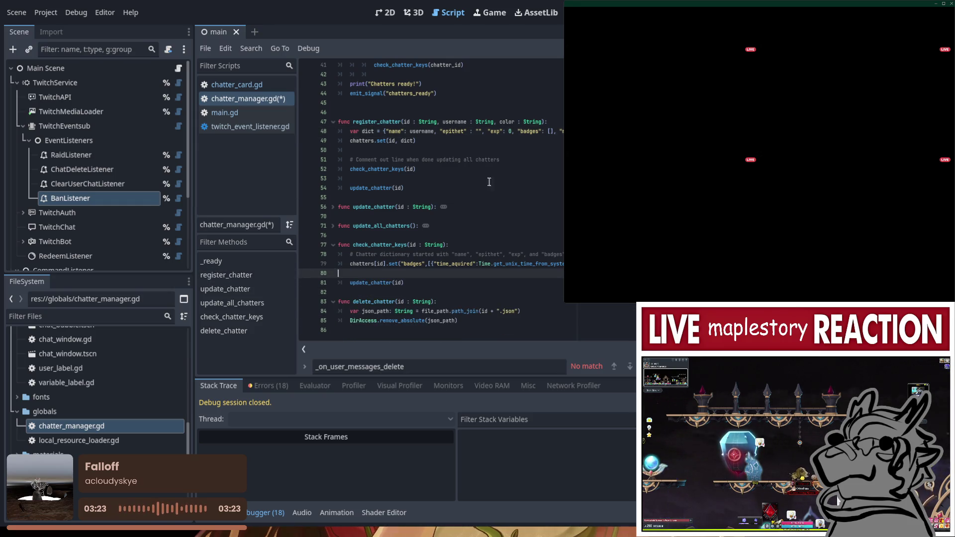
pyautogui.press('Up')
pyautogui.press('F5')
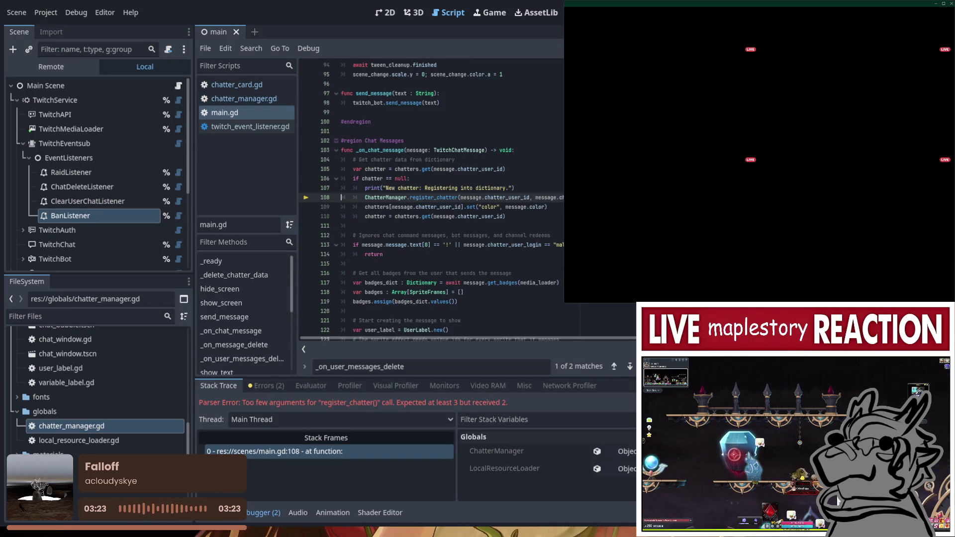
# Pass message.color into the register_chatter call on line 108 and delete color line 109
pyautogui.click(561, 205)
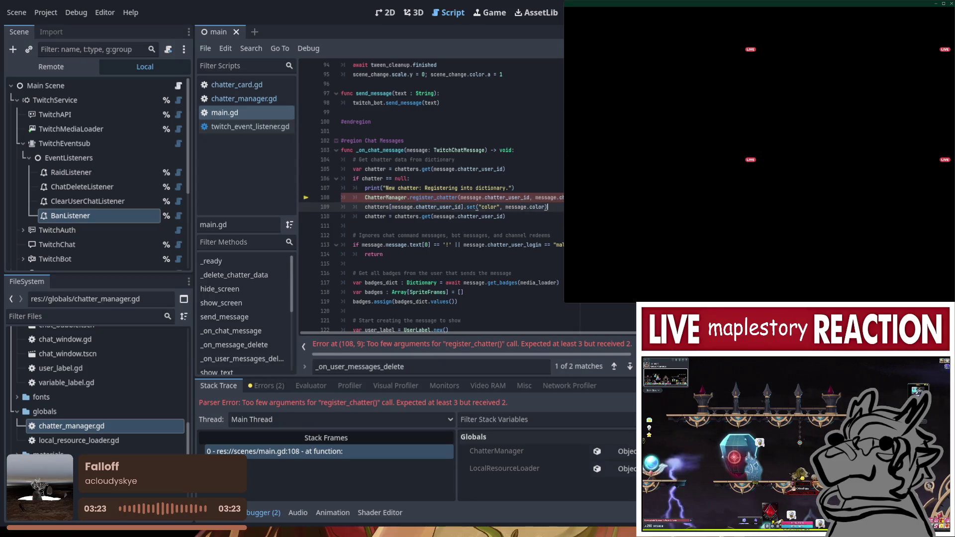
pyautogui.press('Up')
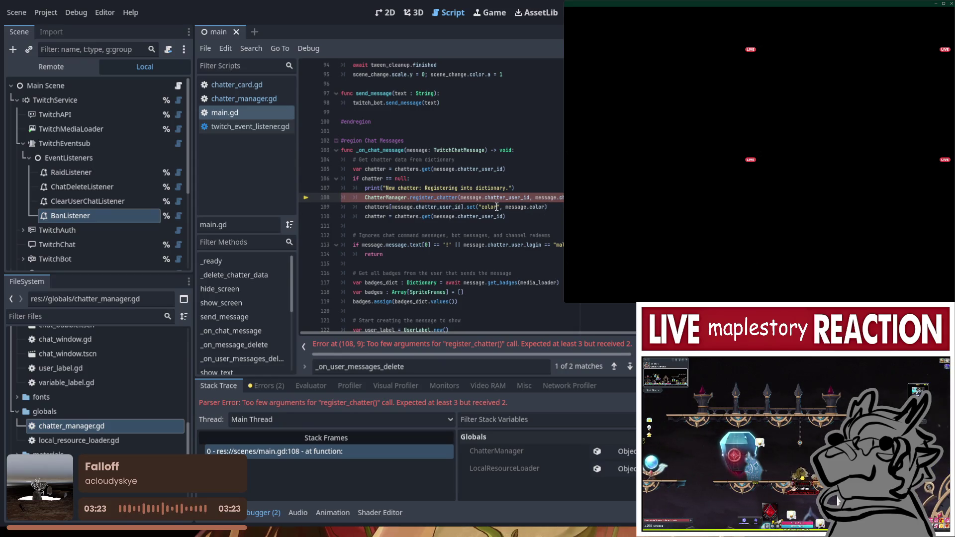
pyautogui.moveTo(505, 207); pyautogui.dragTo(546, 207)
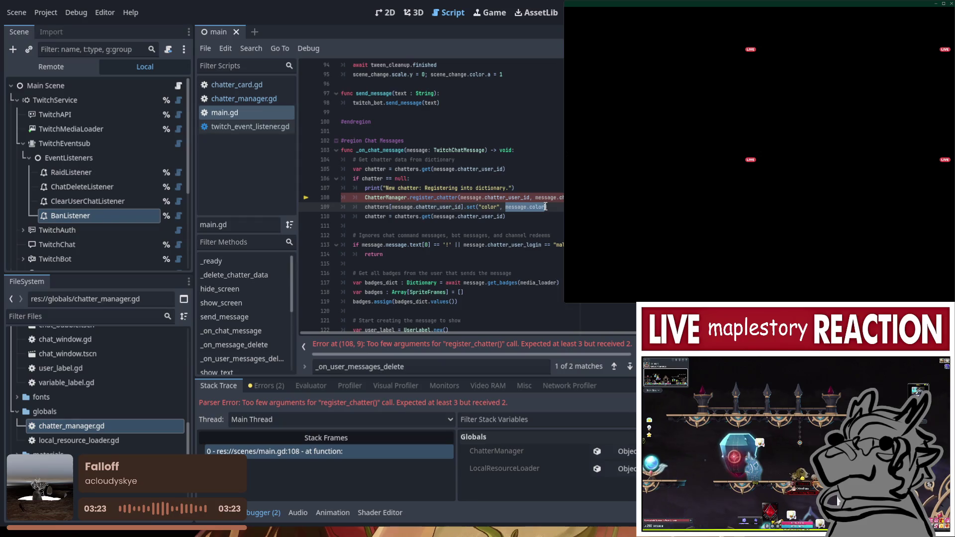
pyautogui.press('Up')
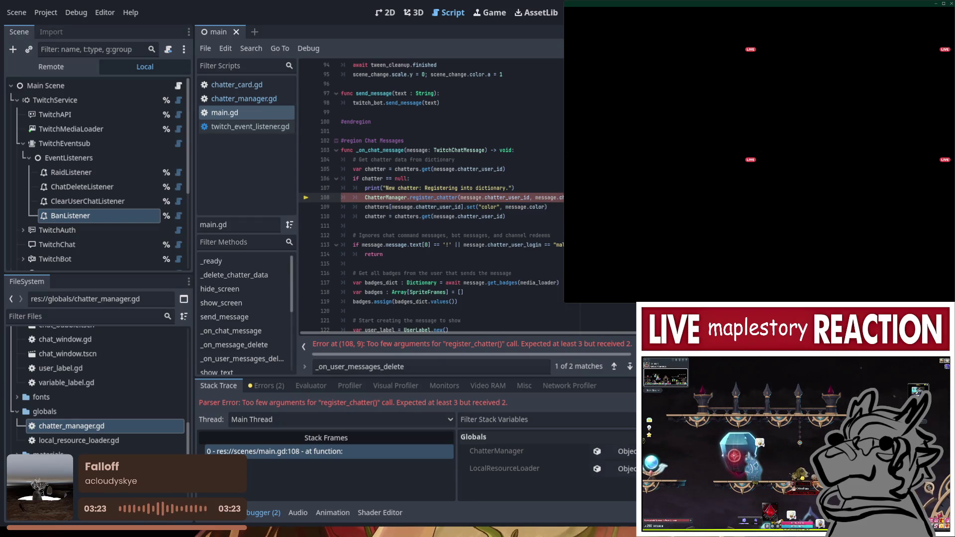
pyautogui.hotkey('ctrl', 'v')
pyautogui.click(553, 208)
pyautogui.moveTo(553, 208); pyautogui.dragTo(288, 209)
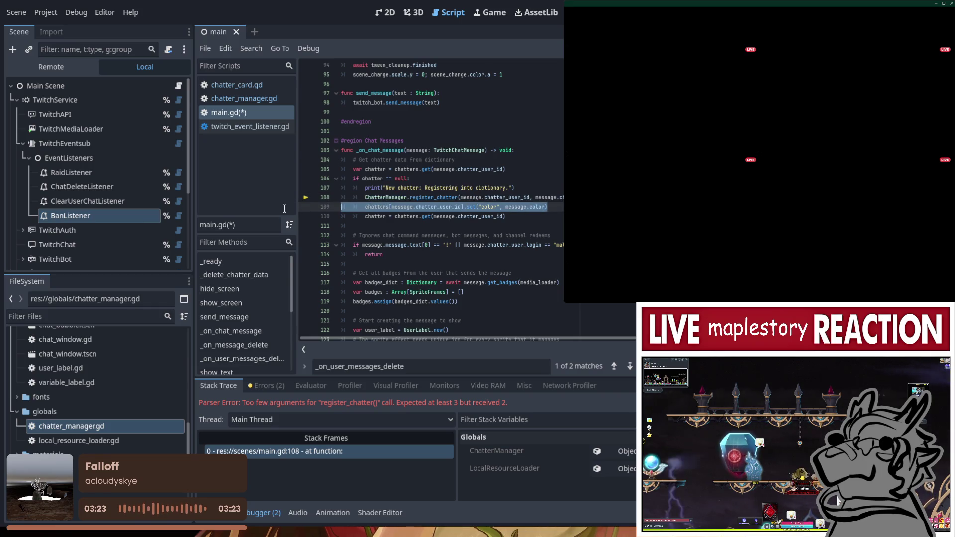
pyautogui.press('BackSpace')
pyautogui.press('BackSpace')
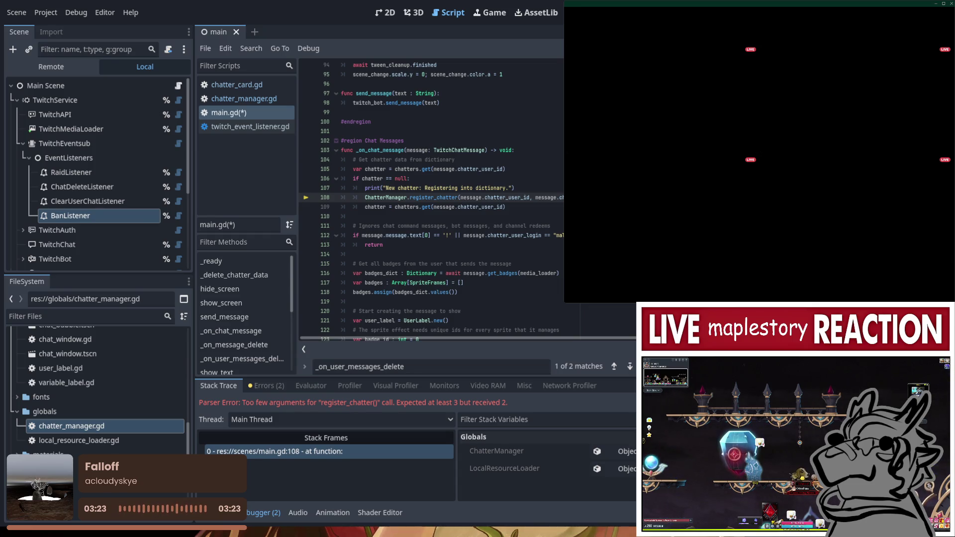
pyautogui.click(485, 169)
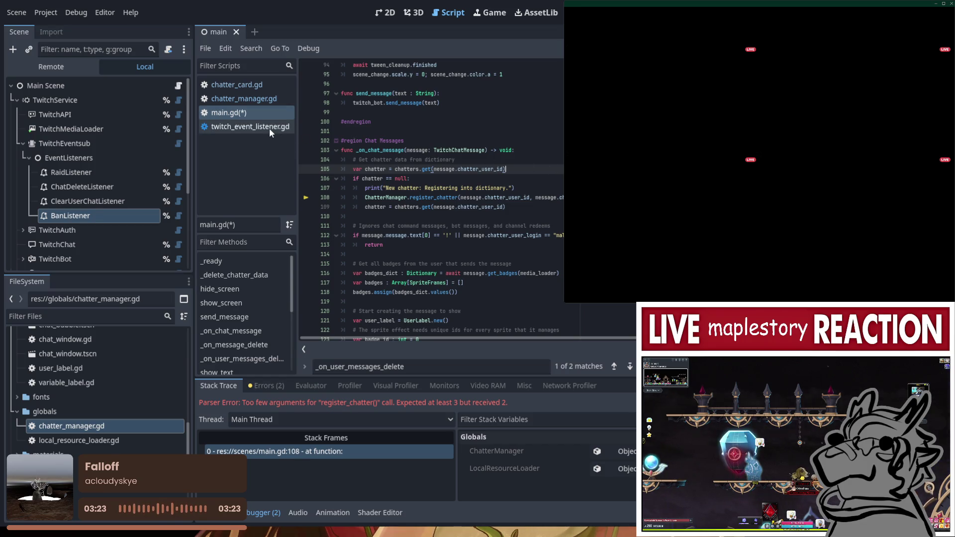
# Look through twitch_event_listener.gd and main.gd, then review register_chatter's dictionary lines in chatter_manager.gd
pyautogui.click(270, 128)
pyautogui.click(246, 110)
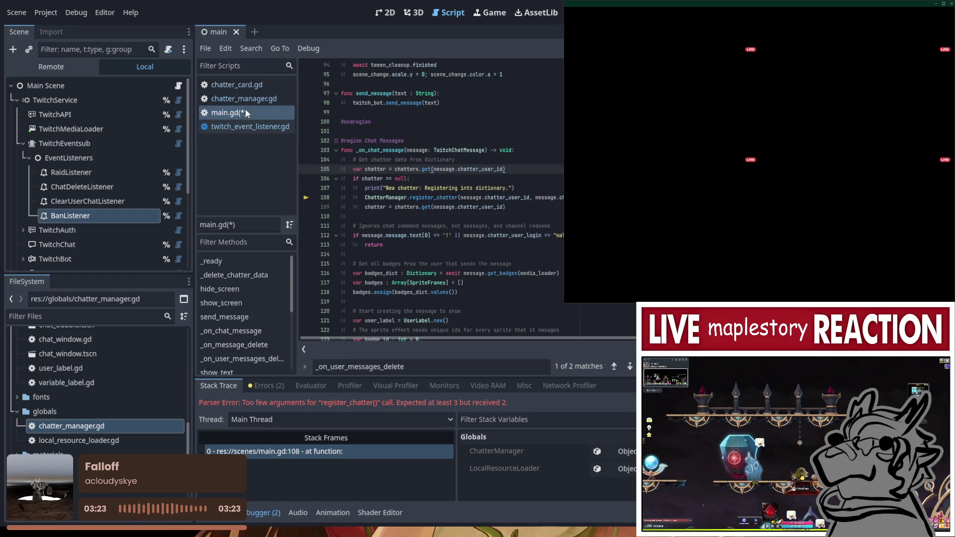
pyautogui.click(244, 99)
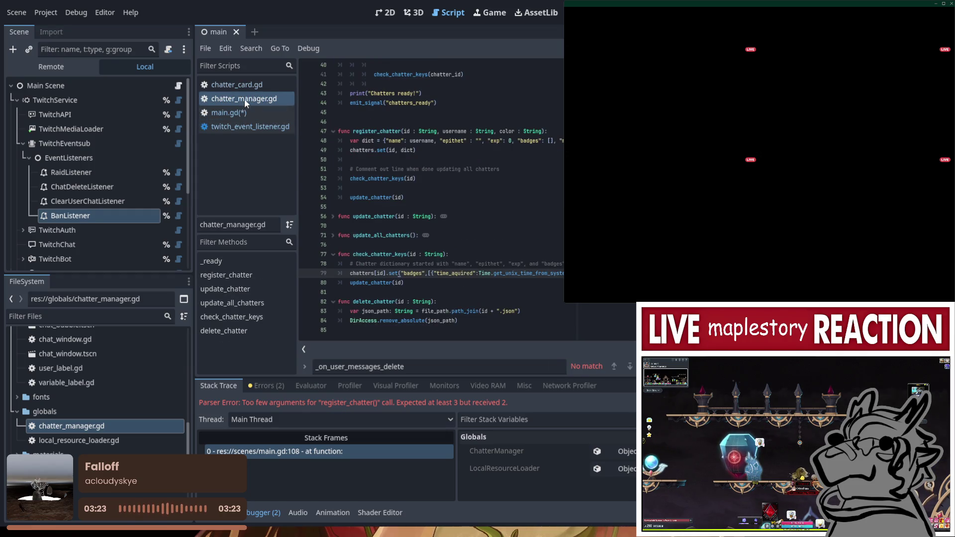
pyautogui.click(419, 151)
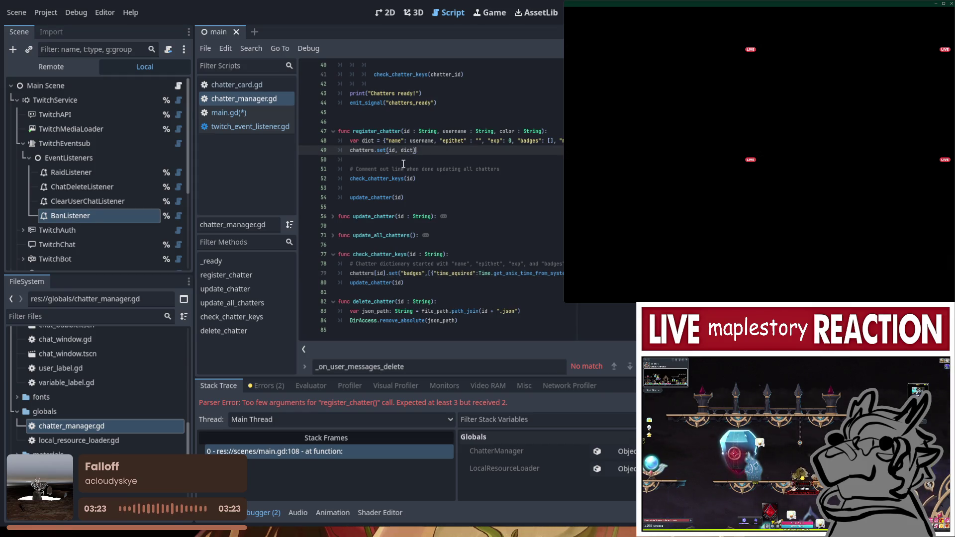
pyautogui.press('Up')
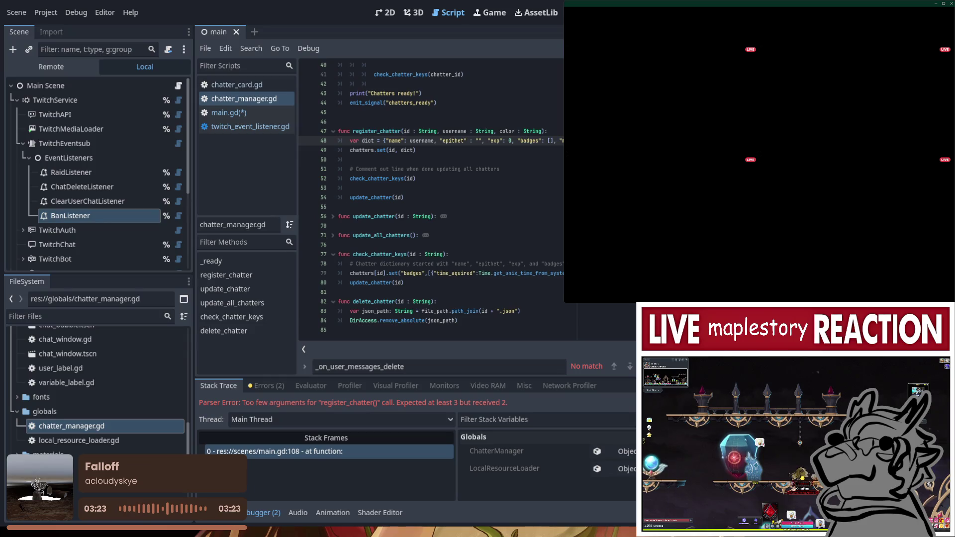
pyautogui.click(480, 164)
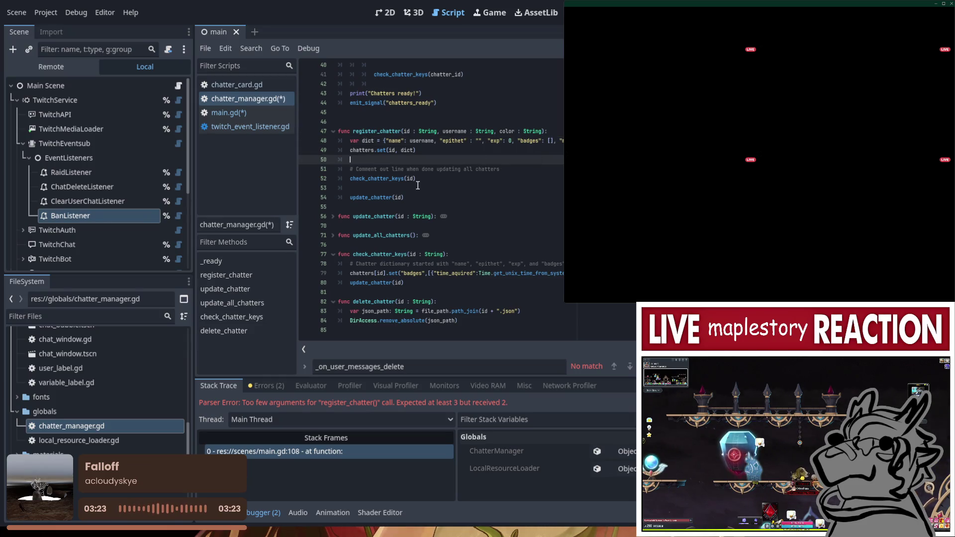
# Save chatter_manager.gd, stop the running project and launch it again
pyautogui.hotkey('ctrl', 's')
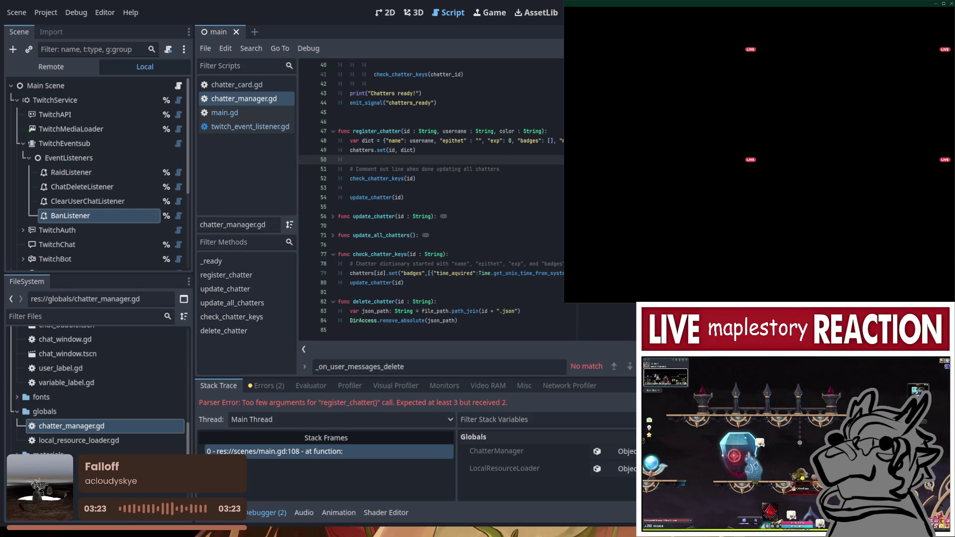
pyautogui.press('F8')
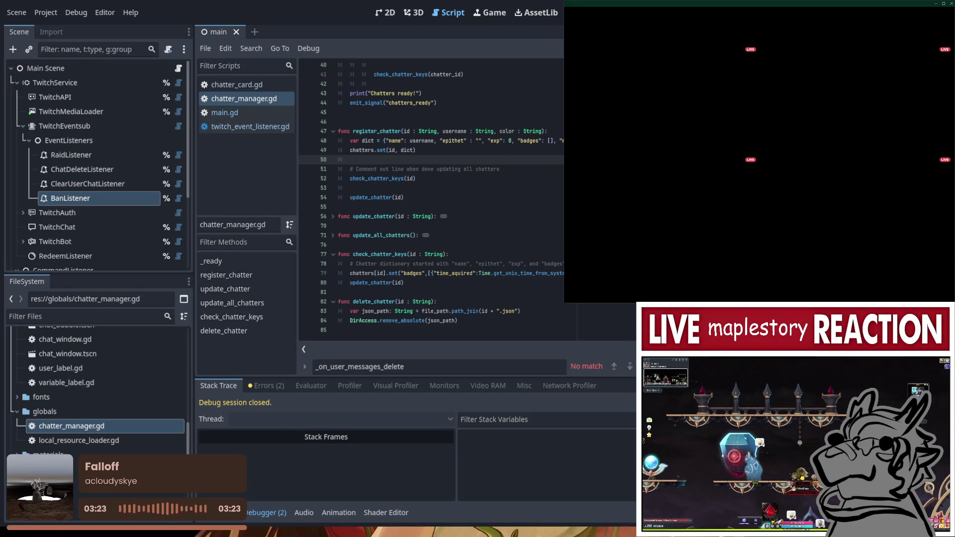
pyautogui.click(350, 188)
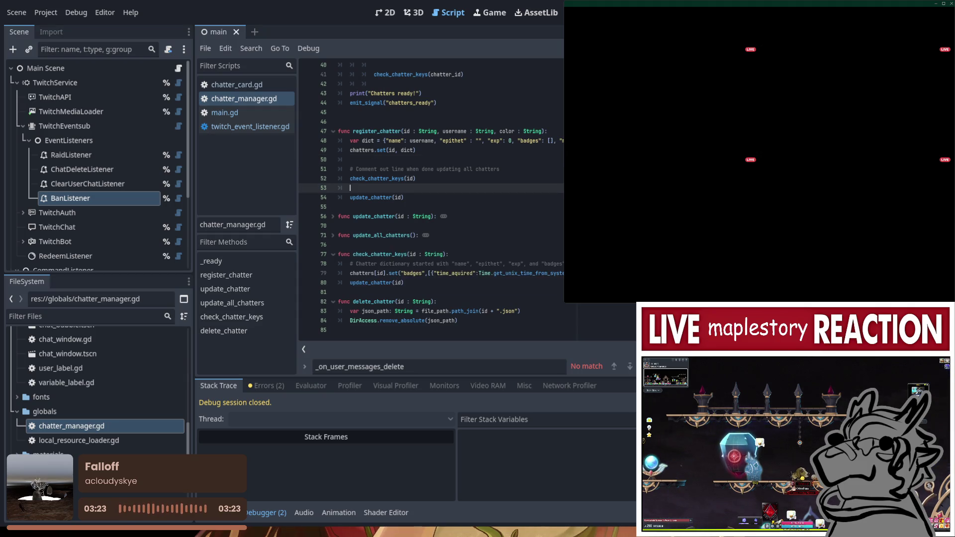
pyautogui.press('F5')
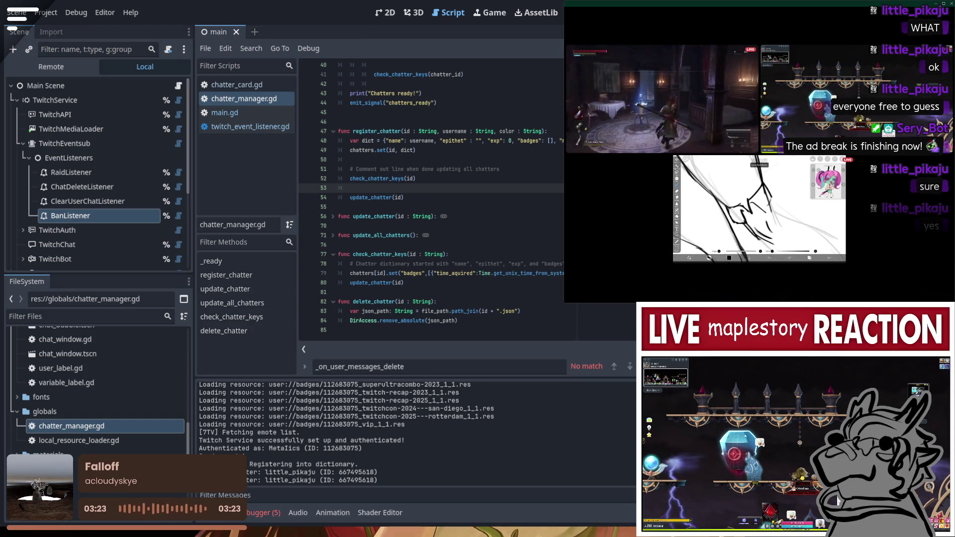
# Scroll up in chatter_manager.gd to show register_chatter calling check_chatter_keys(id) and update_chatter(id)
pyautogui.moveTo(622, 194)
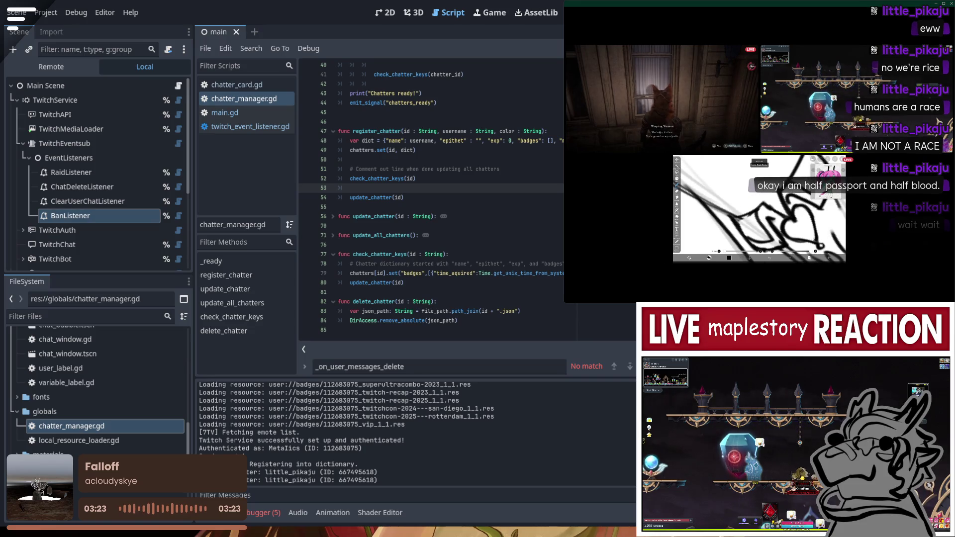
pyautogui.scroll(1, 493, 250)
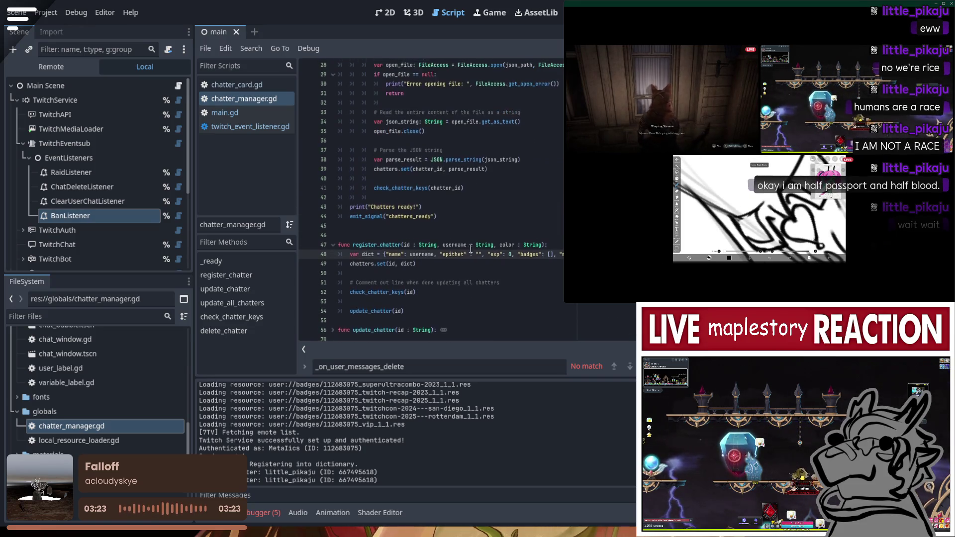
pyautogui.click(495, 169)
pyautogui.click(390, 210)
pyautogui.click(447, 217)
pyautogui.scroll(-1, 463, 199)
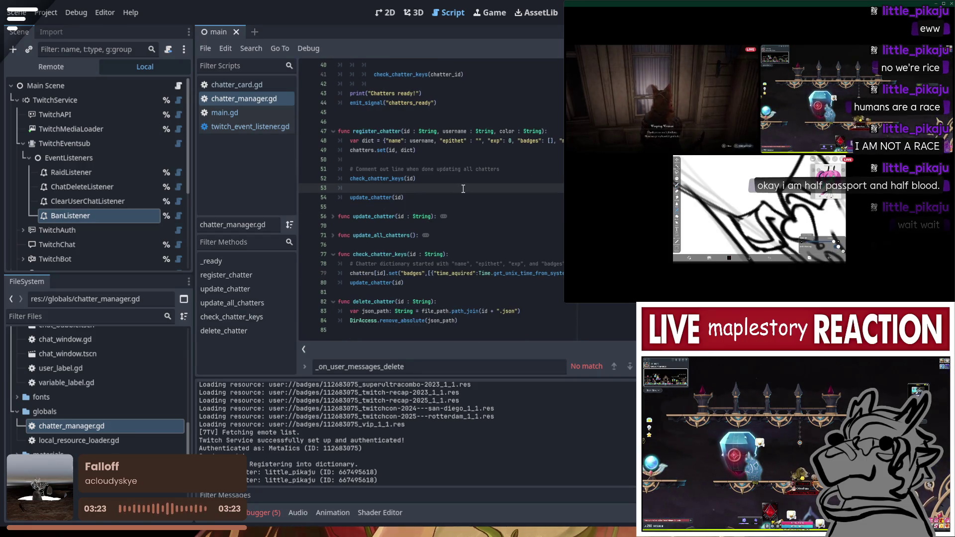
pyautogui.click(251, 116)
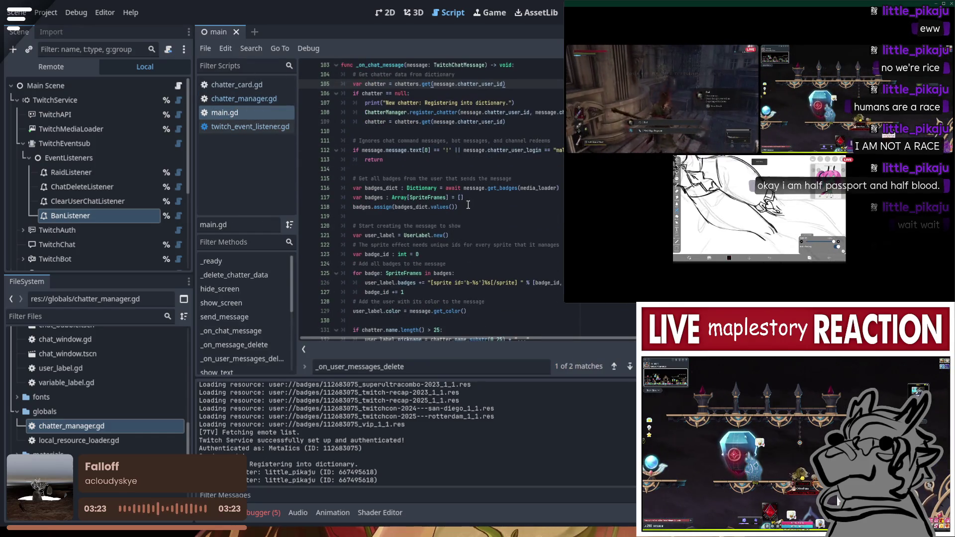
pyautogui.scroll(-7, 467, 193)
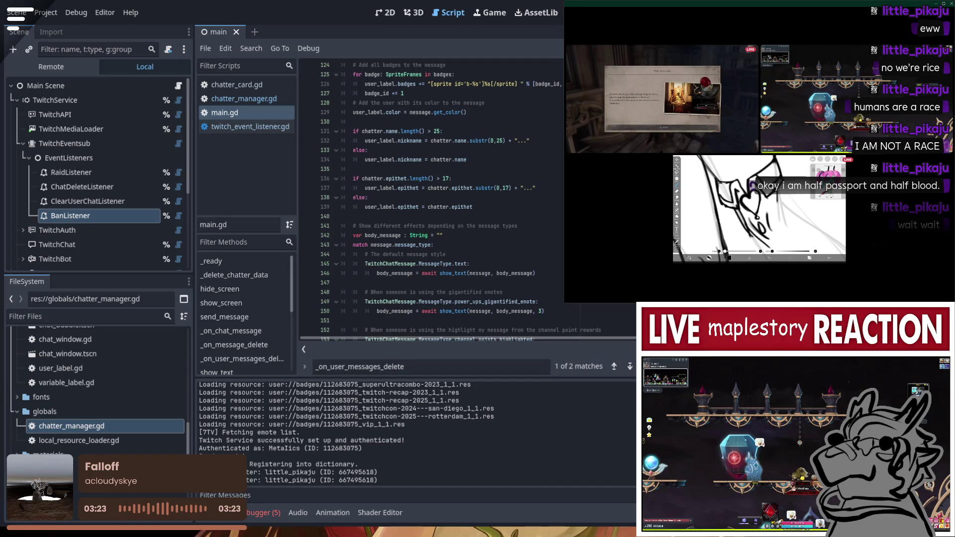
pyautogui.scroll(-3, 467, 193)
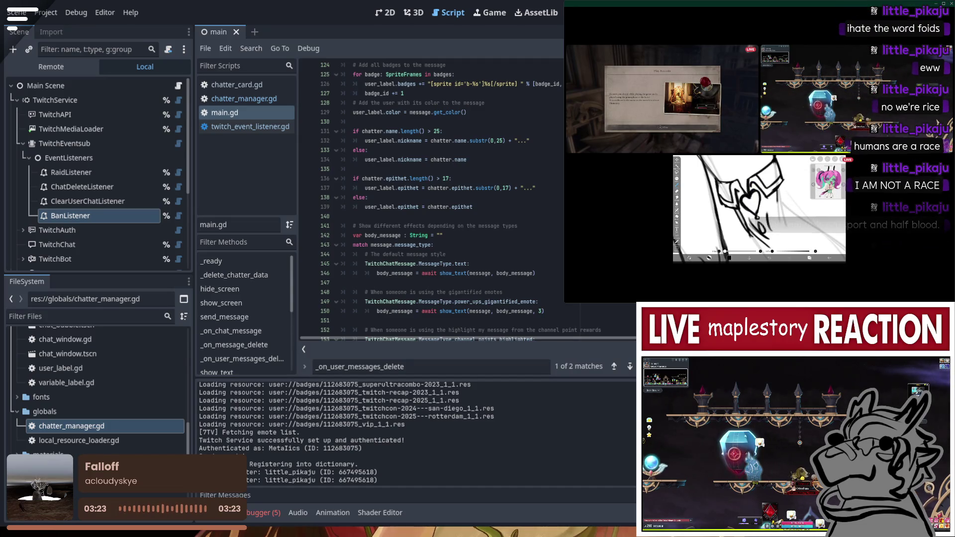
pyautogui.scroll(-14, 466, 199)
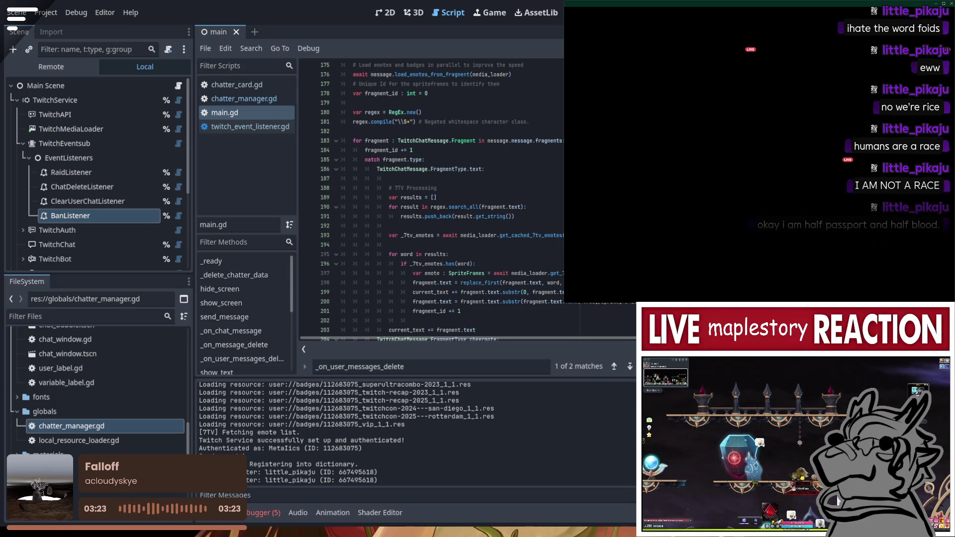
pyautogui.scroll(4, 415, 230)
pyautogui.scroll(4, 416, 230)
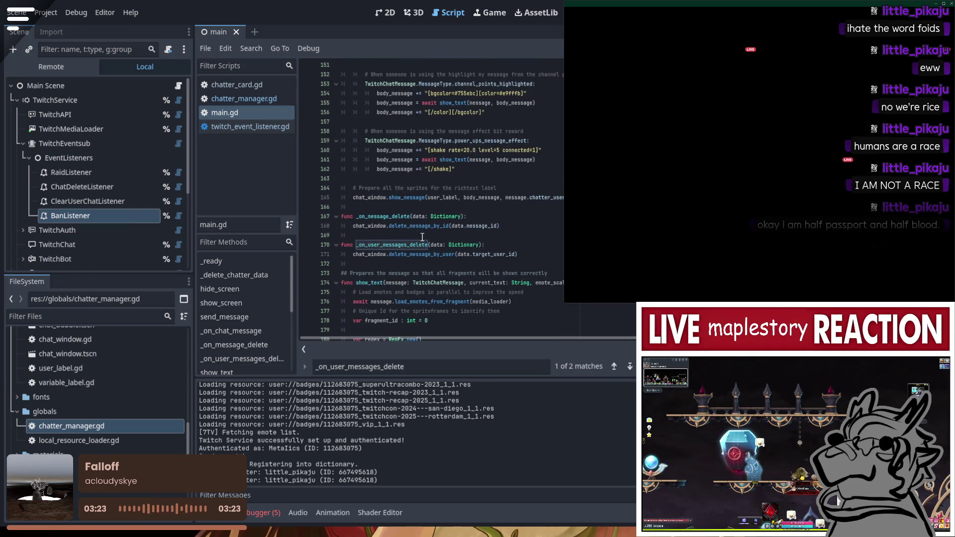
pyautogui.scroll(1, 445, 242)
pyautogui.click(108, 215)
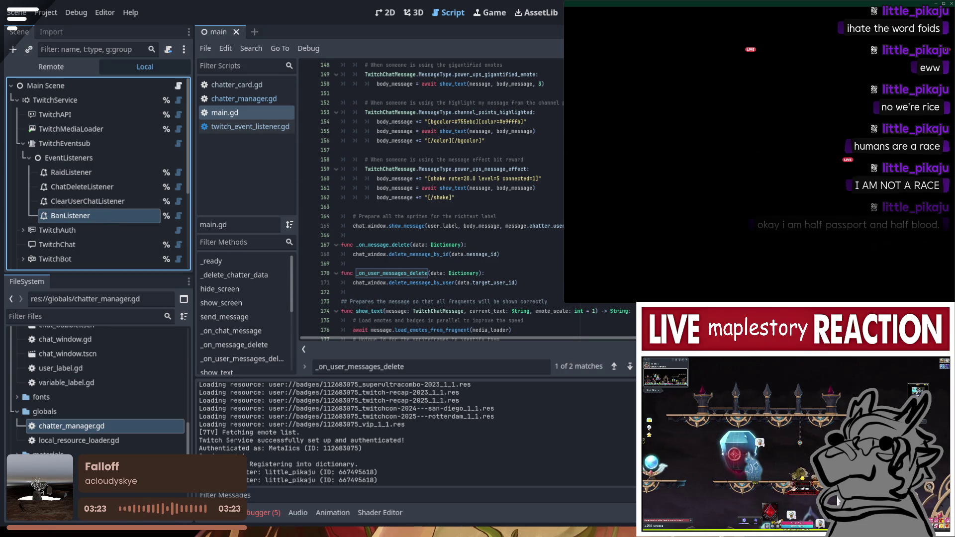
pyautogui.click(542, 178)
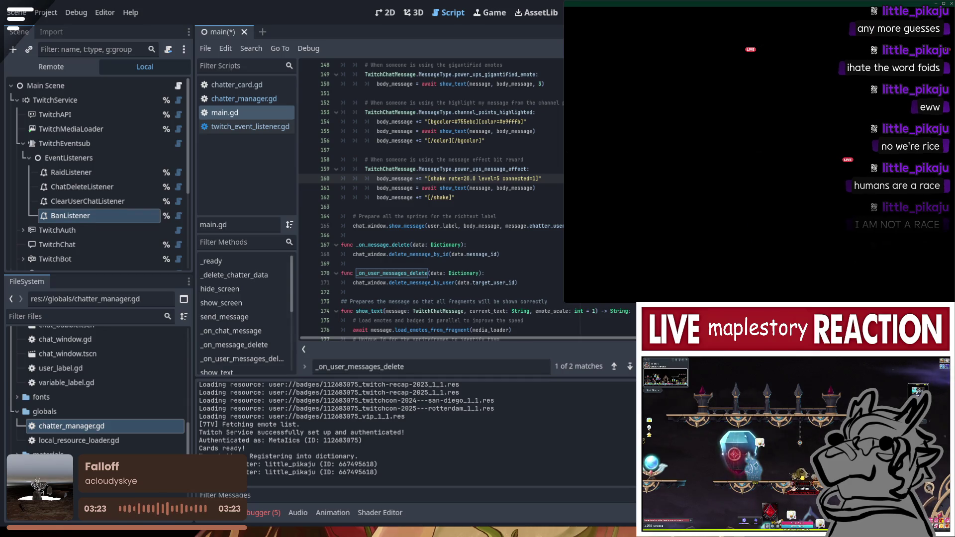
# Stop the running project and select the EventListeners node in the Scene dock
pyautogui.press('F8')
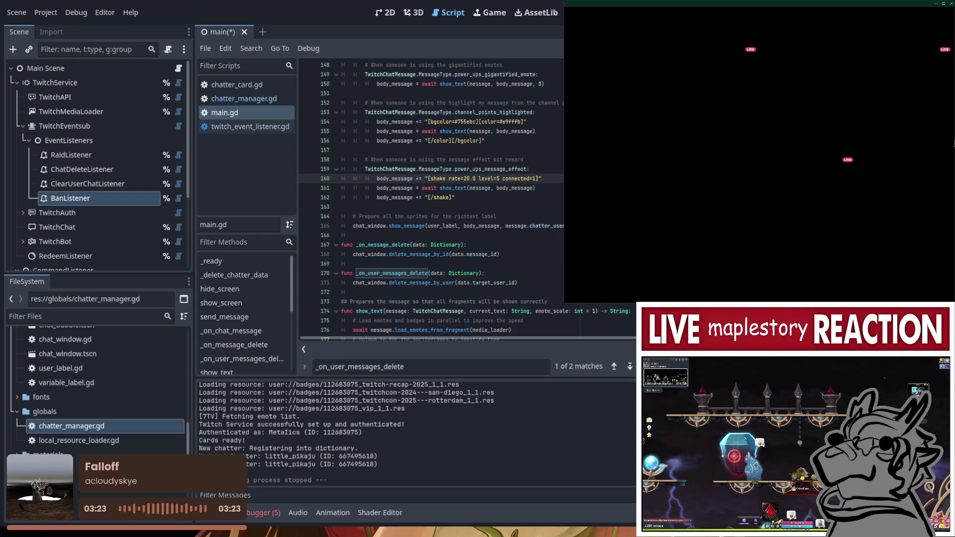
pyautogui.click(96, 181)
pyautogui.click(93, 141)
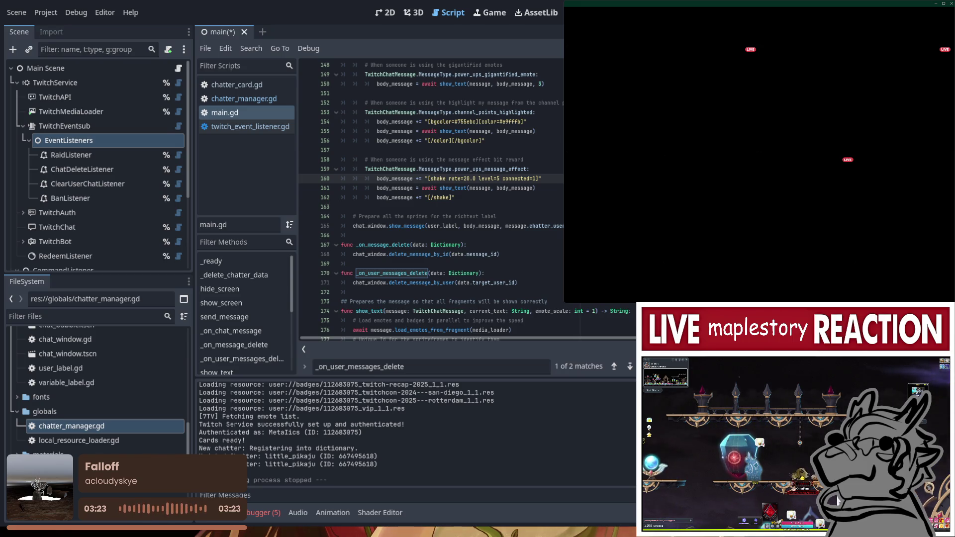
# Scroll main.gd up to _ready's connect lines and the _delete_chatter_data print(data) line
pyautogui.scroll(-2, 433, 199)
pyautogui.scroll(-3, 433, 198)
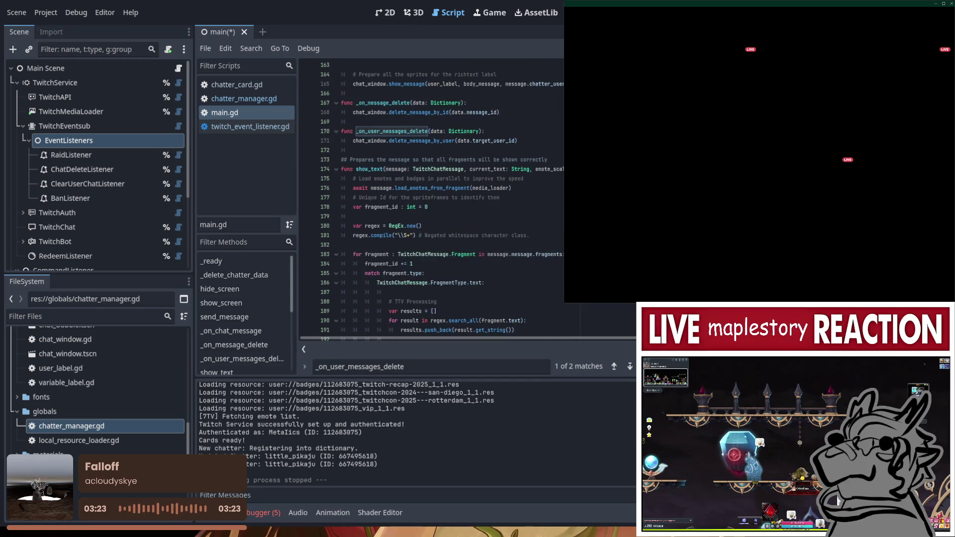
pyautogui.scroll(5, 433, 199)
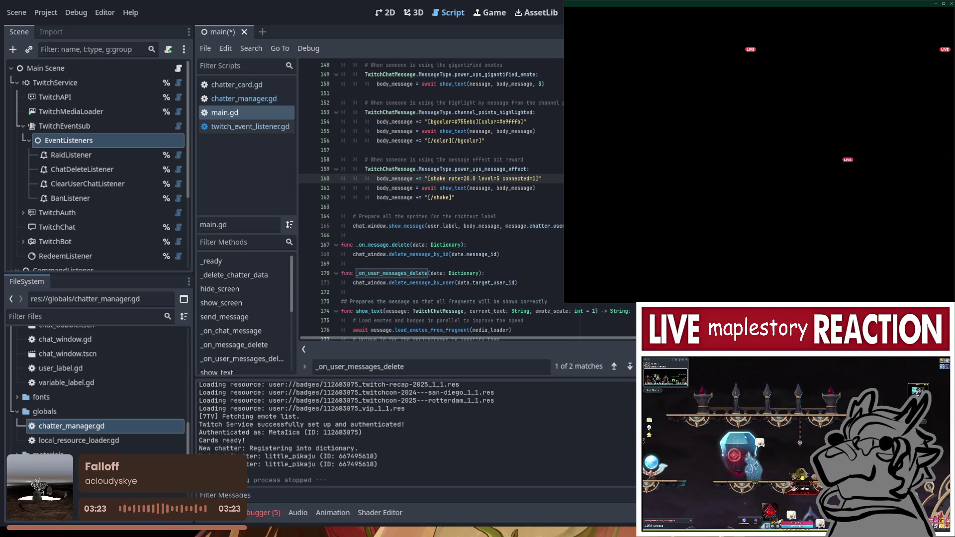
pyautogui.scroll(19, 432, 199)
pyautogui.scroll(7, 432, 199)
pyautogui.scroll(1, 433, 199)
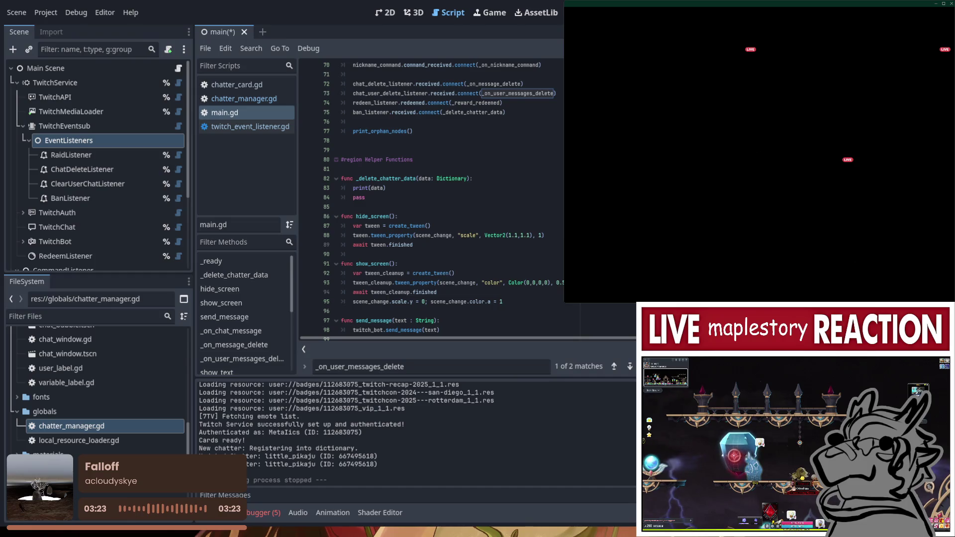
pyautogui.click(394, 187)
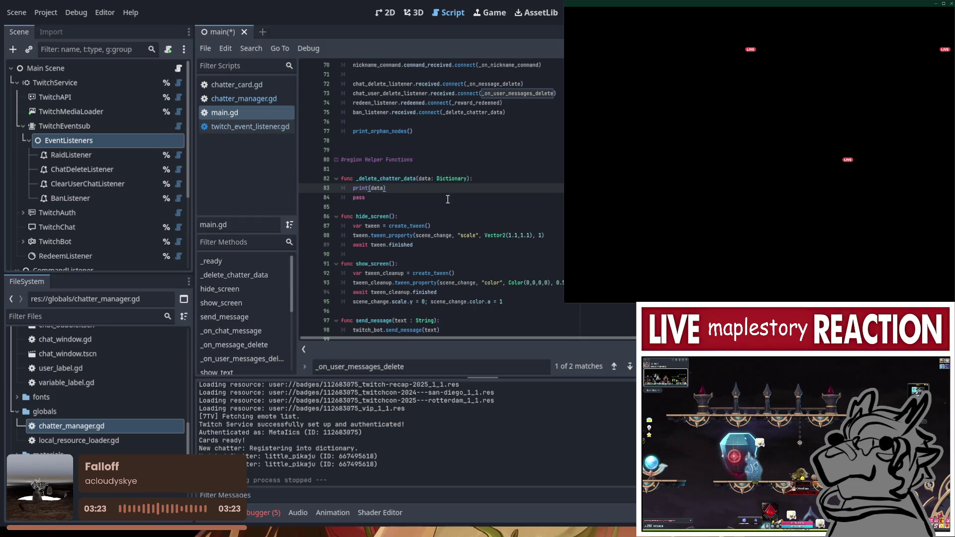
# Rename _delete_chatter_data to _on_banned_chatter on lines 75 and 82, then save main.gd
pyautogui.scroll(3, 399, 130)
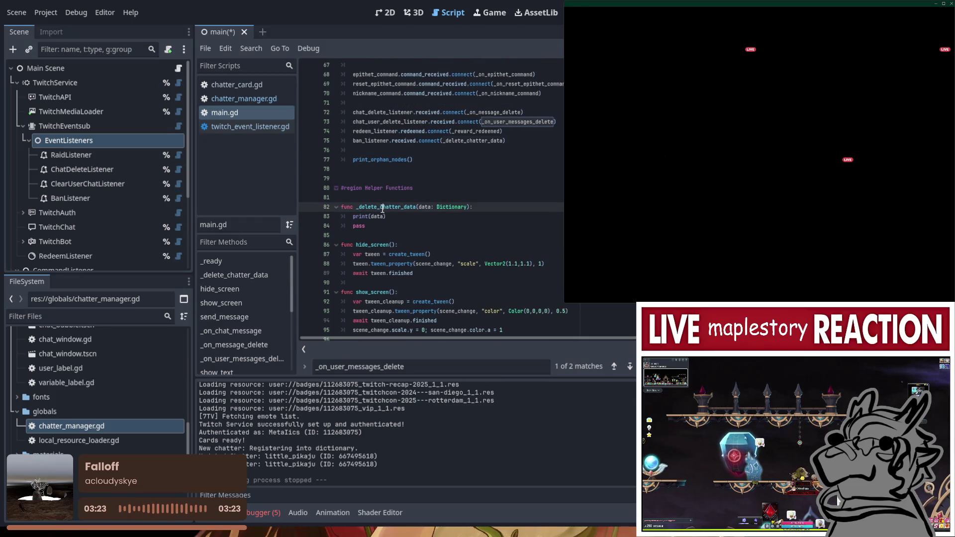
pyautogui.click(366, 140)
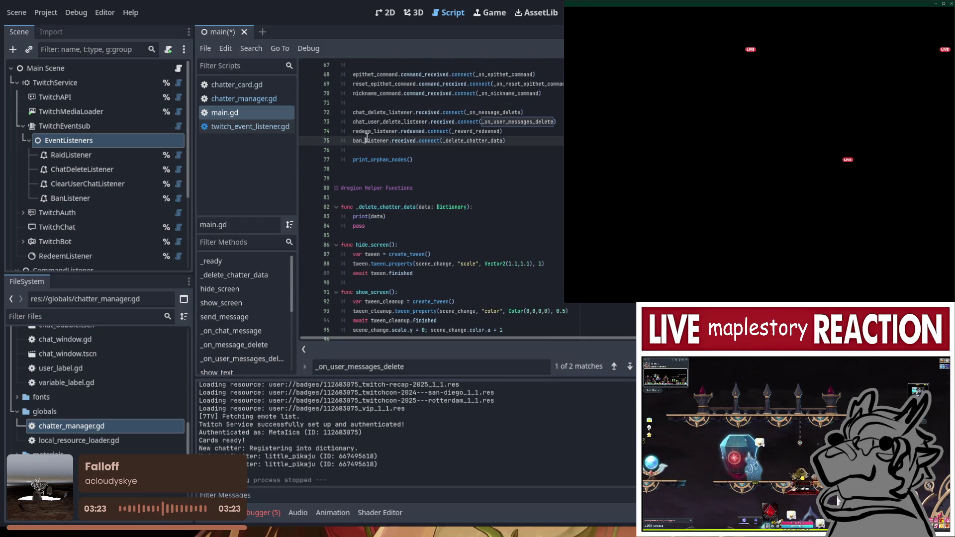
pyautogui.doubleClick(469, 142)
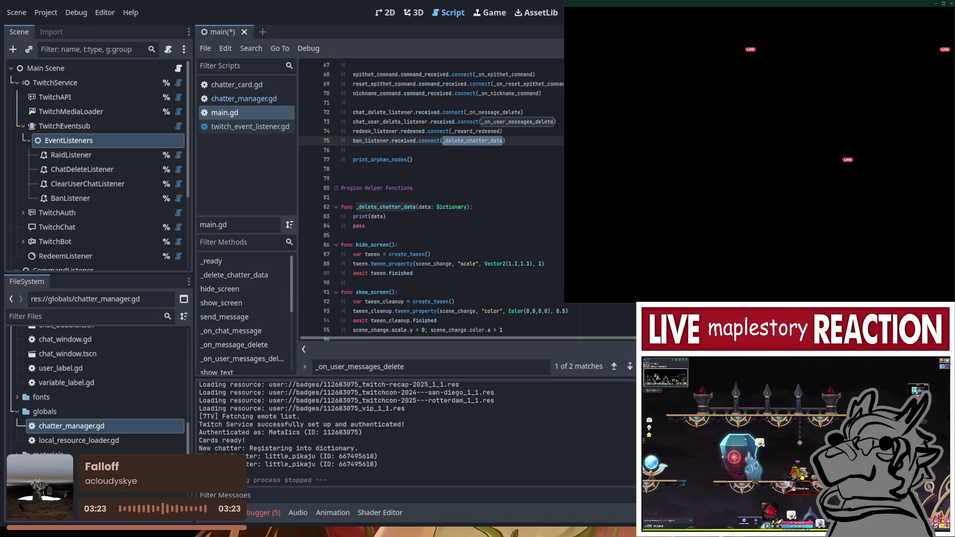
pyautogui.write('on_banned')
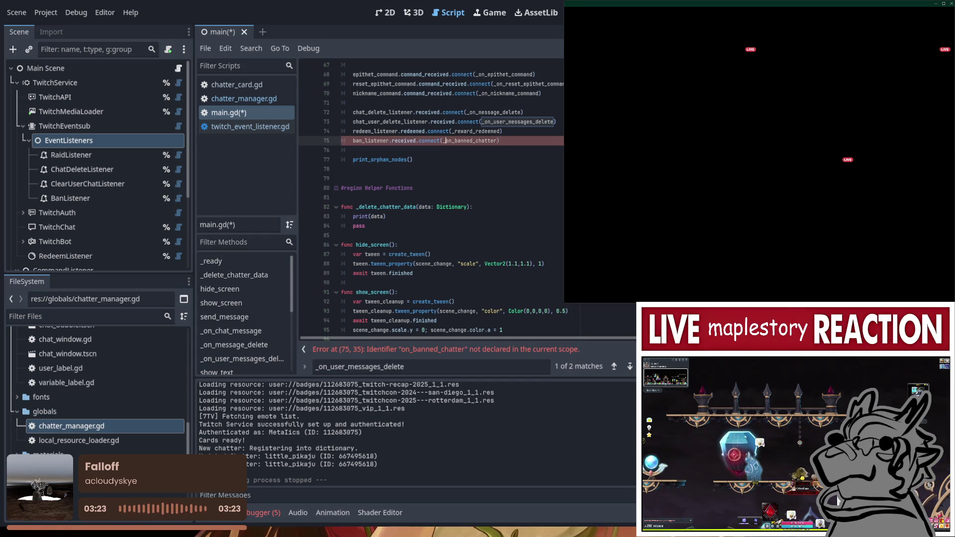
pyautogui.press('Escape')
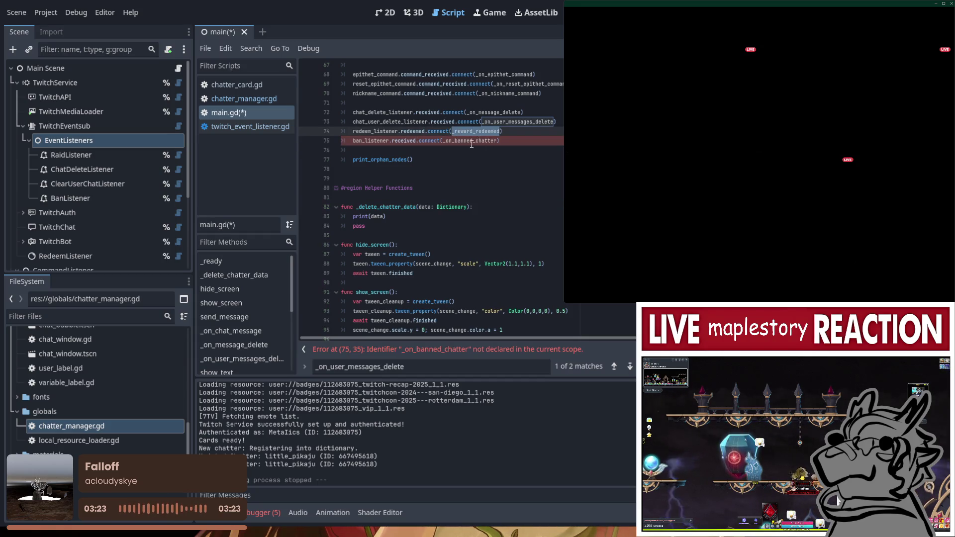
pyautogui.doubleClick(382, 208)
pyautogui.write('_on_banned_chatter')
pyautogui.hotkey('ctrl', 's')
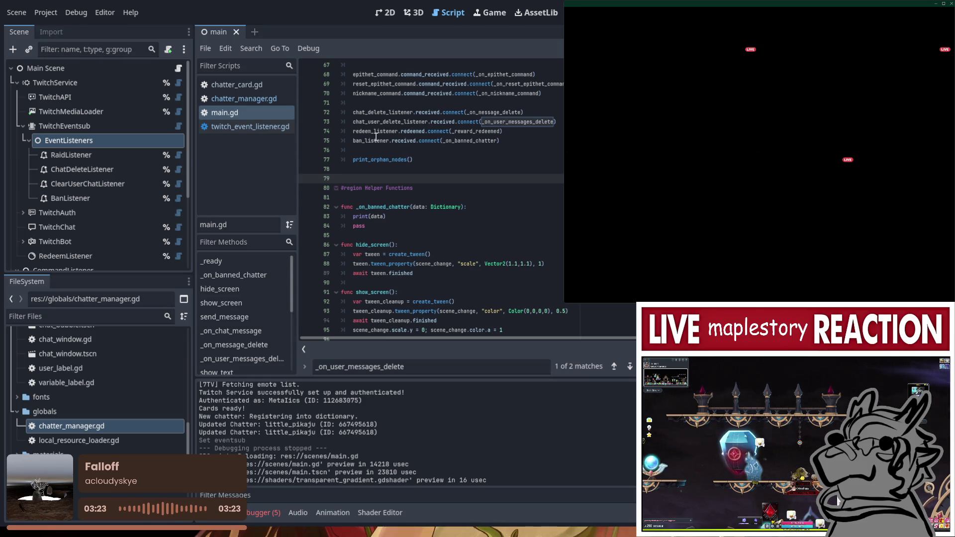
pyautogui.click(383, 139)
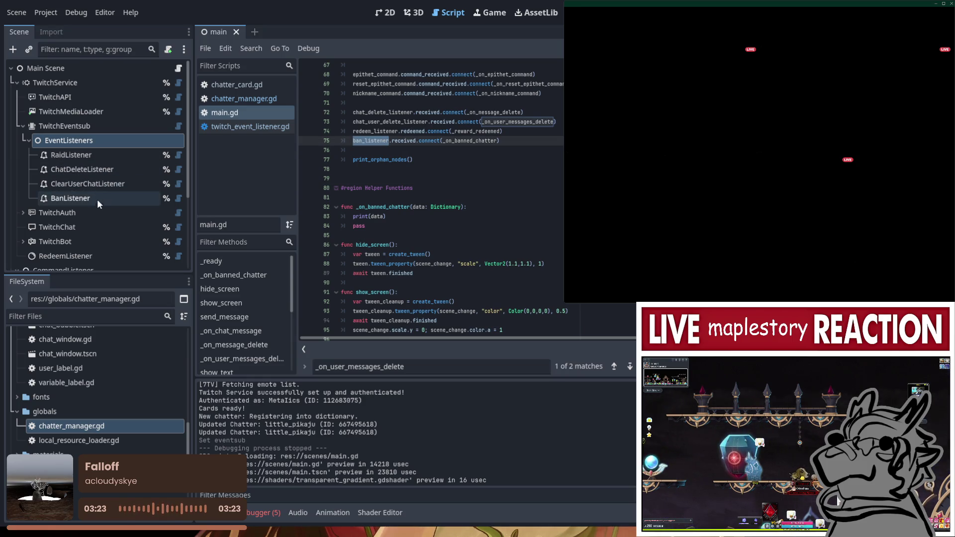
pyautogui.click(136, 197)
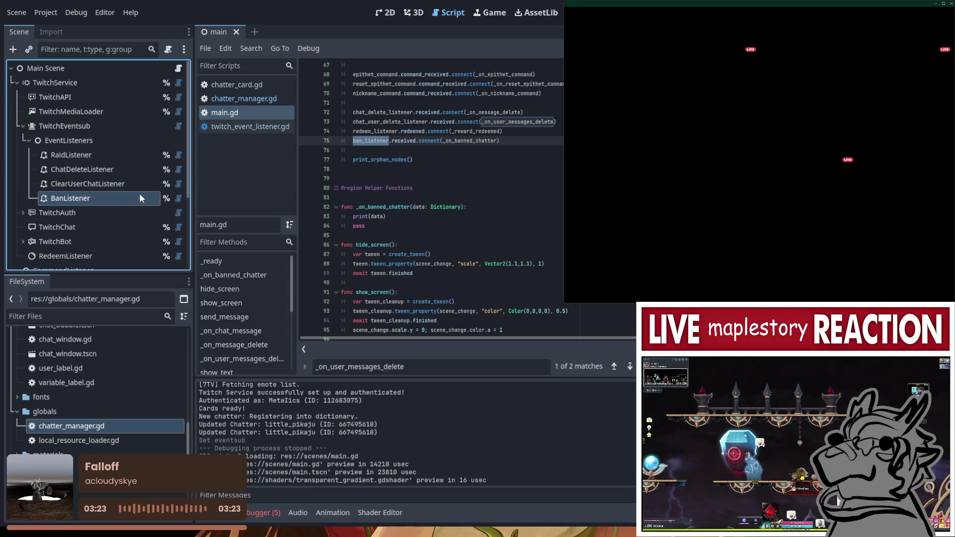
pyautogui.click(442, 170)
pyautogui.click(443, 179)
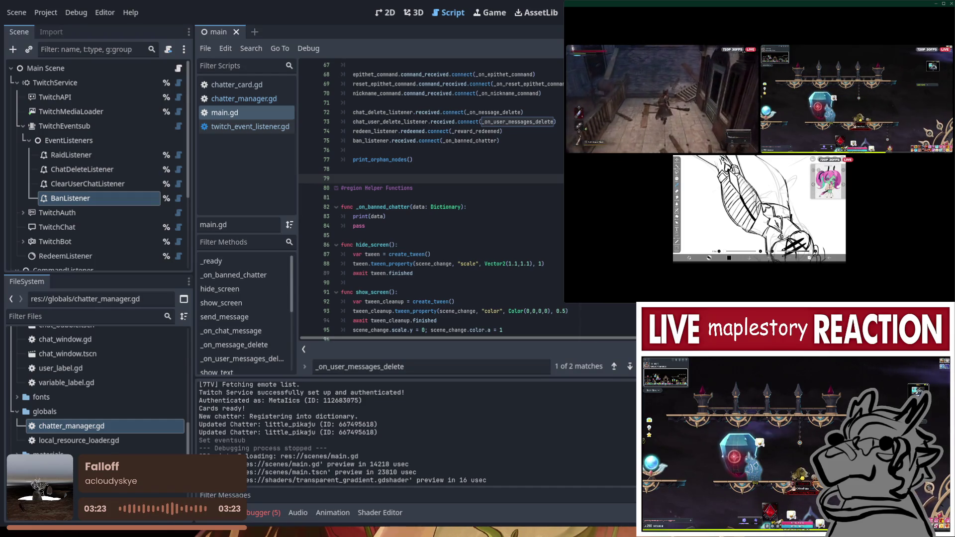
# Run the project, open the out-of-bounds error in get_current_user_via_api, then stop and rerun
pyautogui.press('F5')
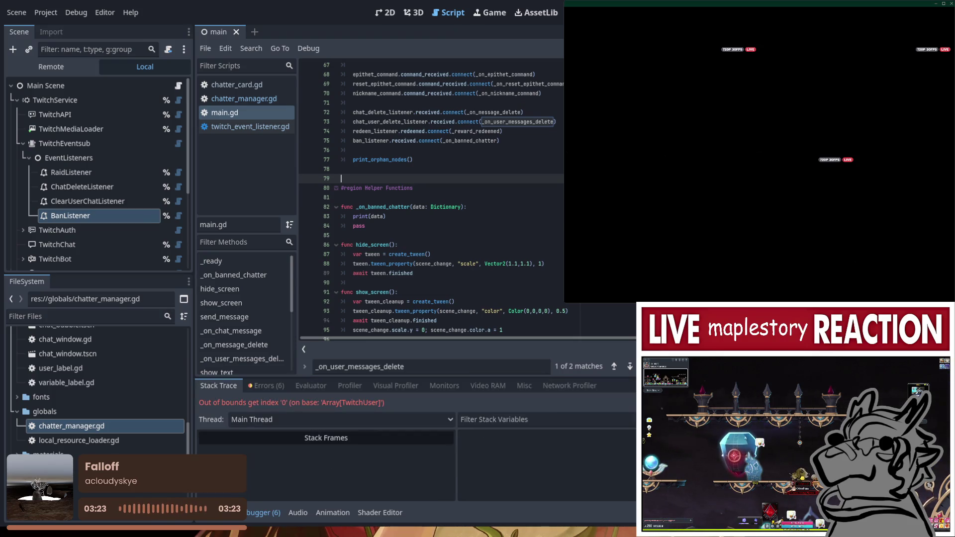
pyautogui.click(492, 217)
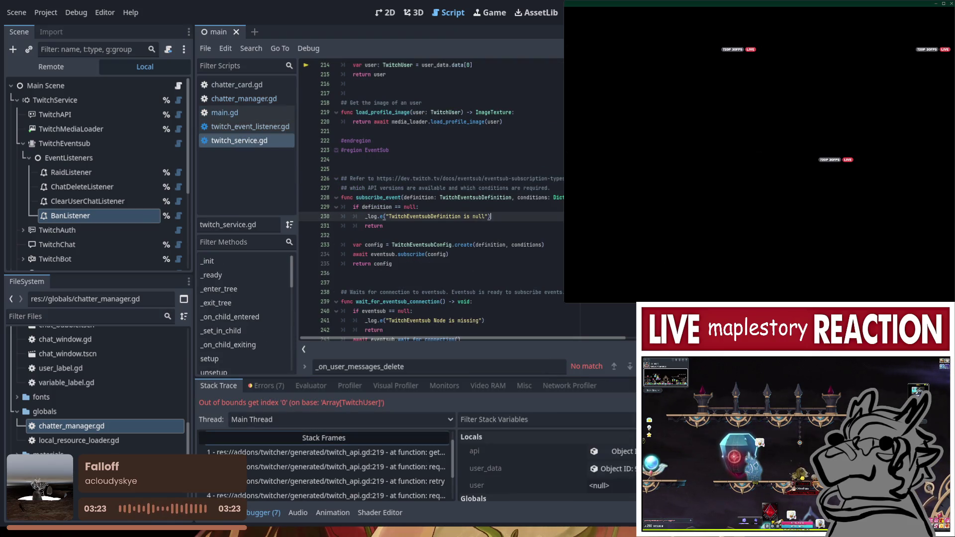
pyautogui.scroll(2, 459, 196)
pyautogui.scroll(1, 461, 195)
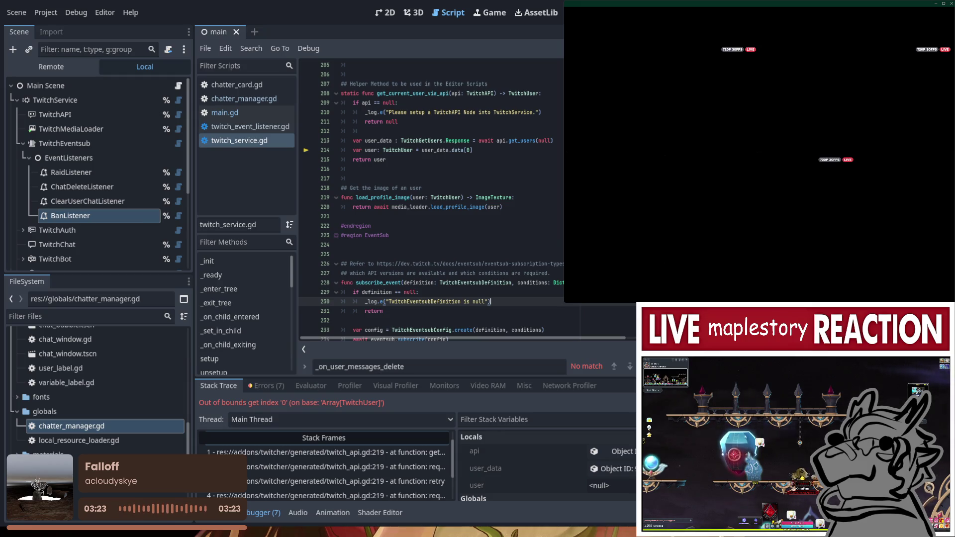
pyautogui.press('F8')
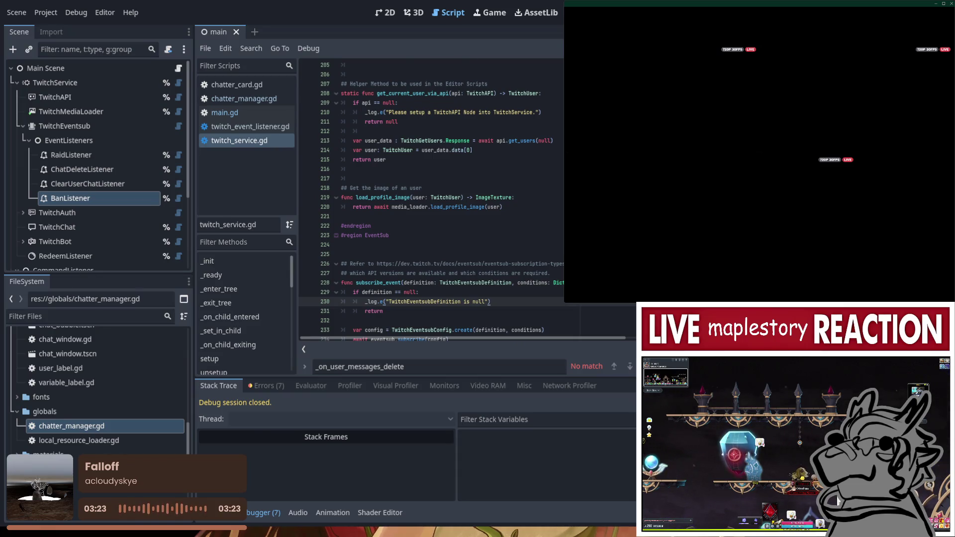
pyautogui.press('F5')
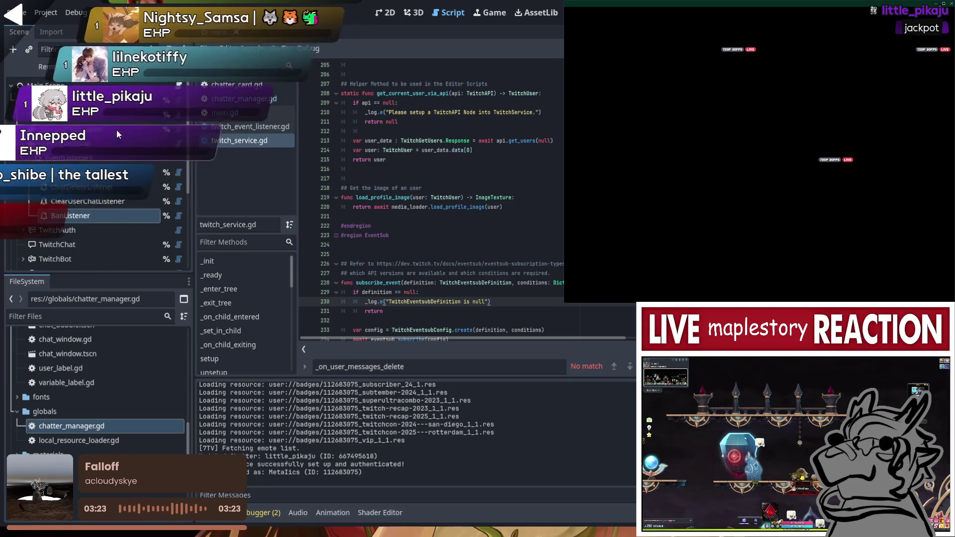
# View and close a chatter card's badge details, then scroll around twitch_service.gd's subscribe_event
pyautogui.click(135, 117)
pyautogui.click(118, 112)
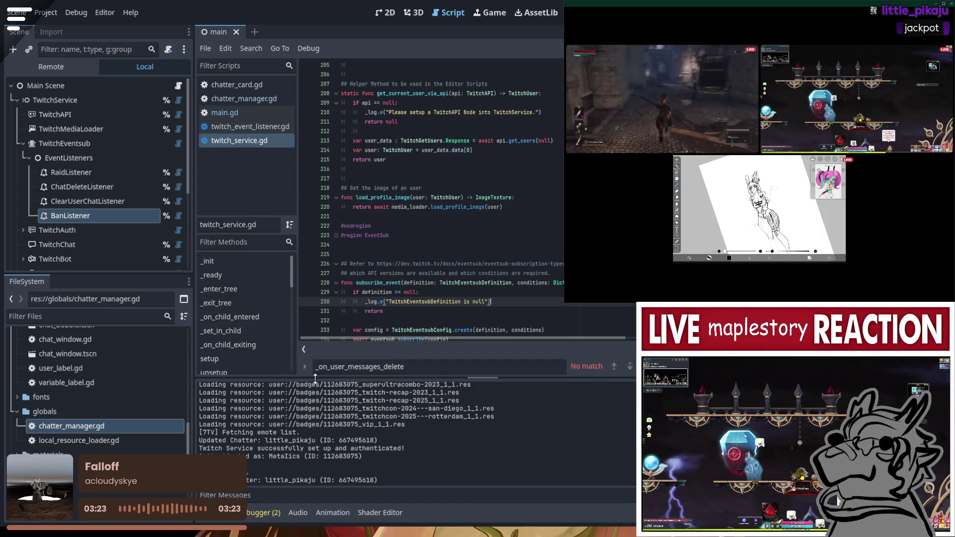
pyautogui.scroll(-2, 444, 307)
pyautogui.scroll(1, 447, 301)
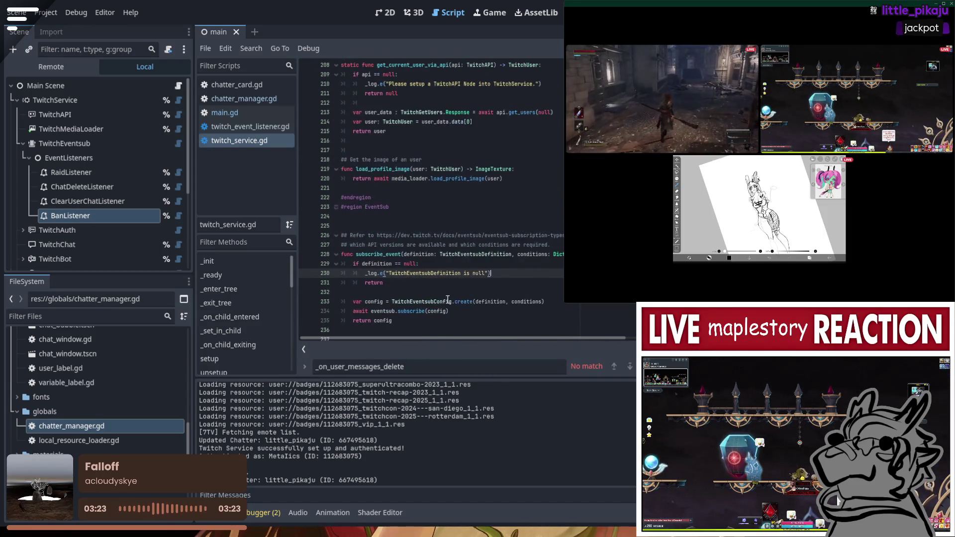
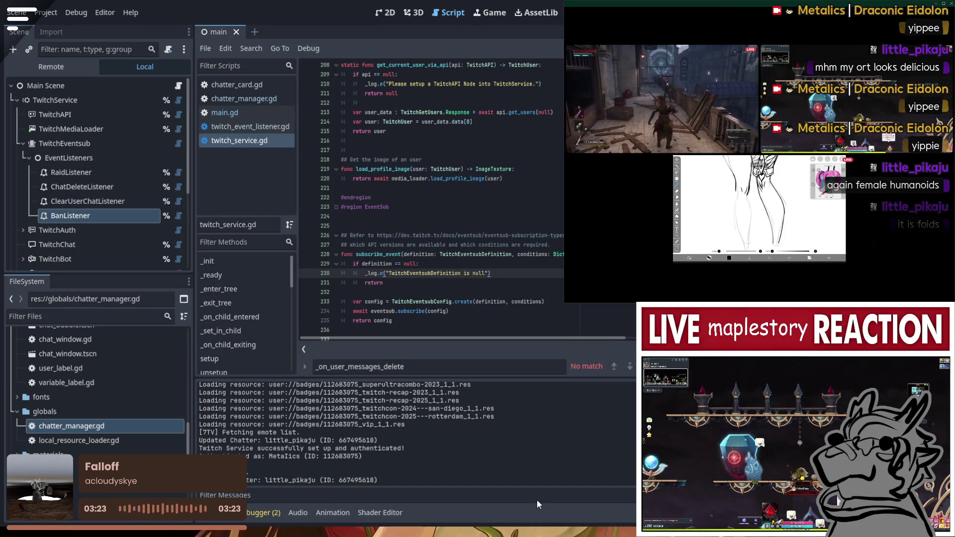
# Delete the BanListener node from the scene tree
pyautogui.click(362, 195)
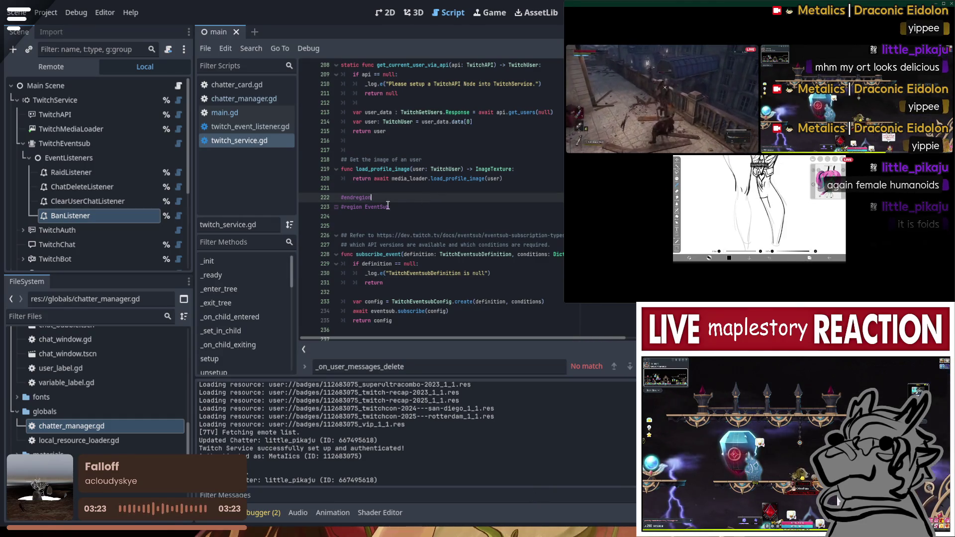
pyautogui.click(84, 144)
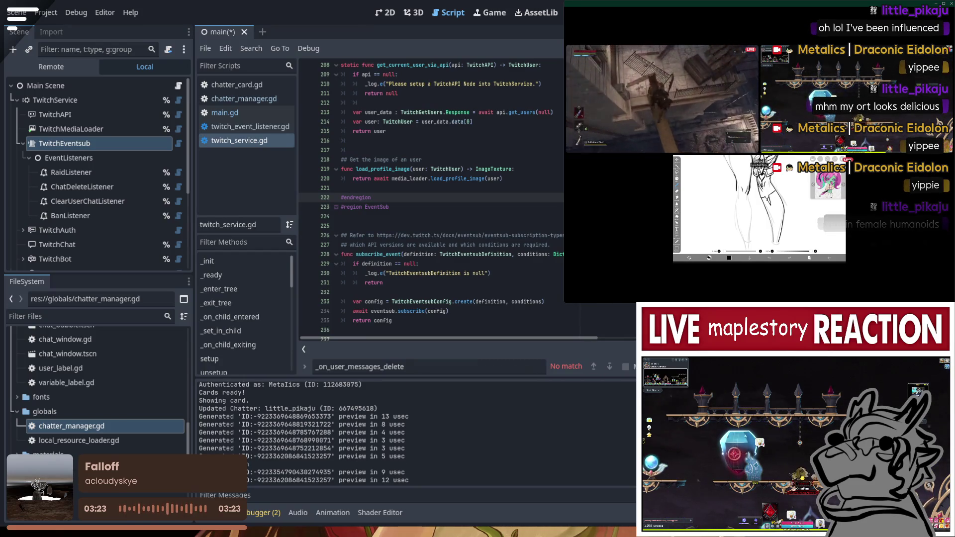
pyautogui.click(96, 212)
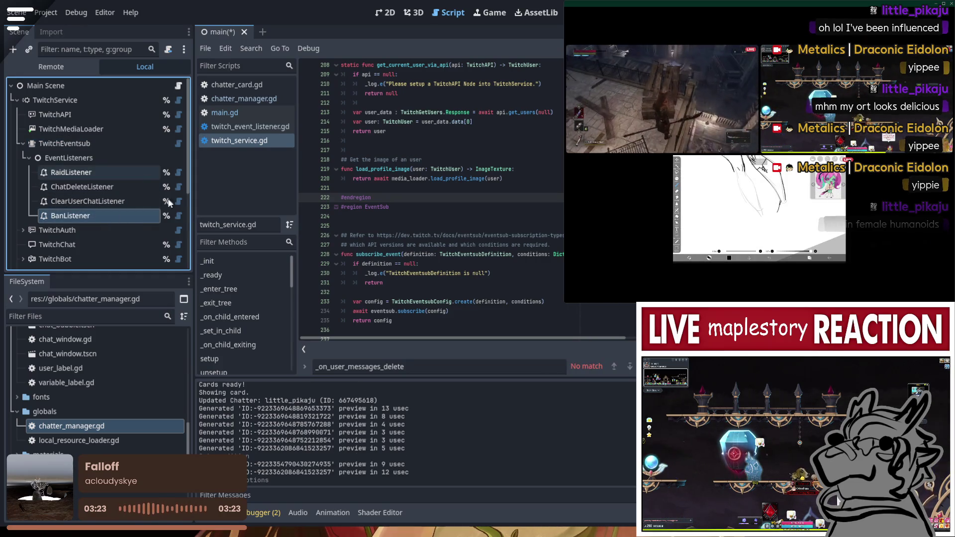
pyautogui.press('Delete')
# Tidy the blank lines around #endregion and #region EventSub in twitch_service.gd
pyautogui.scroll(1, 352, 225)
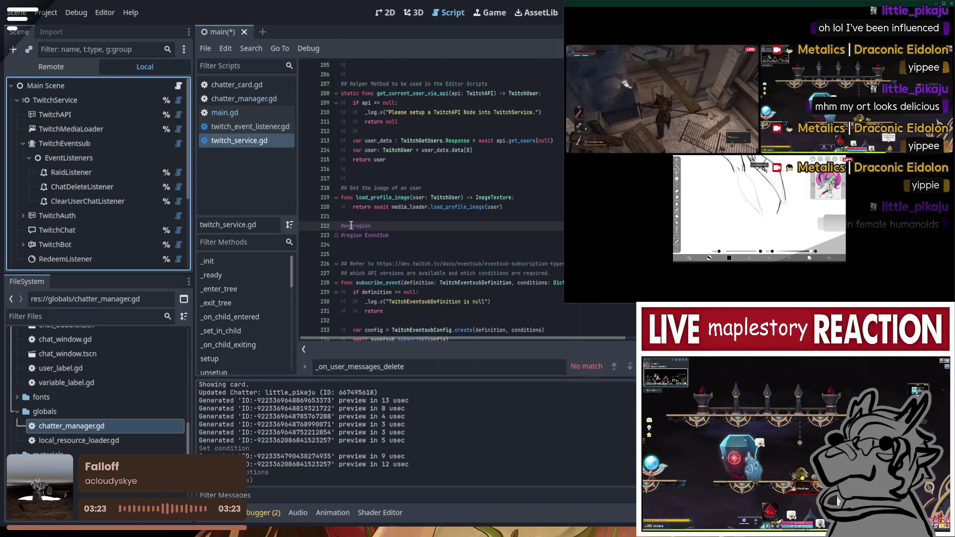
pyautogui.click(371, 226)
pyautogui.press('Return')
pyautogui.press('Down')
pyautogui.press('Down')
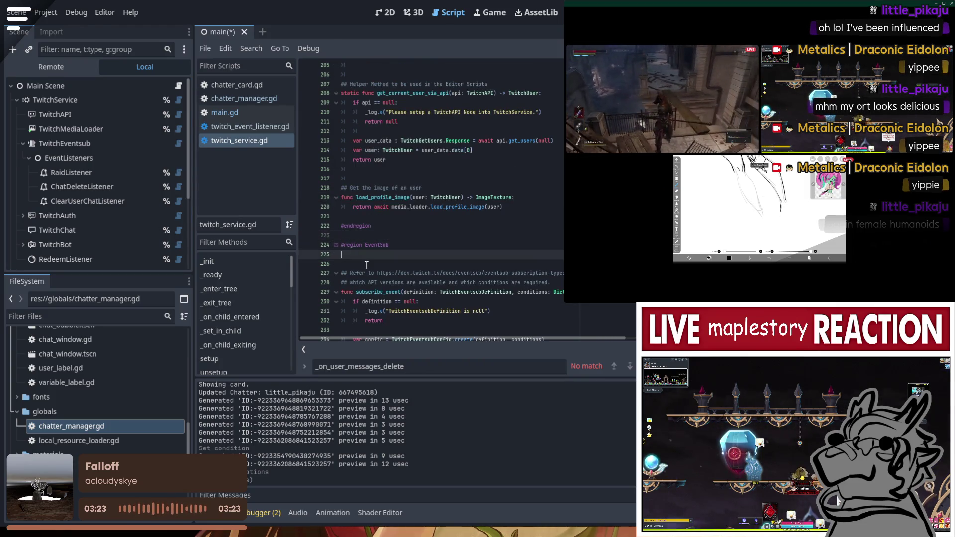
pyautogui.press('Delete')
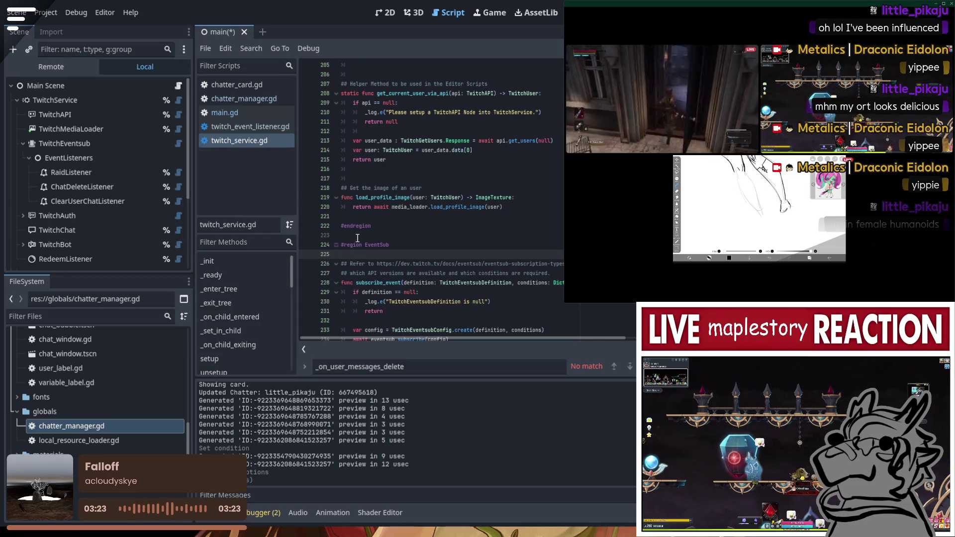
pyautogui.press('Up')
pyautogui.press('Up')
pyautogui.press('BackSpace')
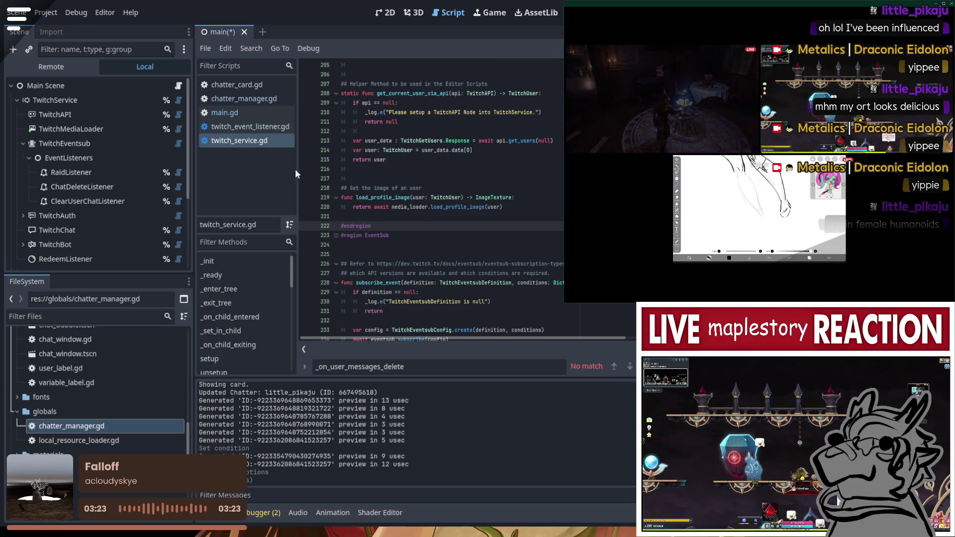
pyautogui.click(235, 113)
# Delete the ban_listener.received.connect line from main.gd's signal hookups
pyautogui.scroll(15, 481, 198)
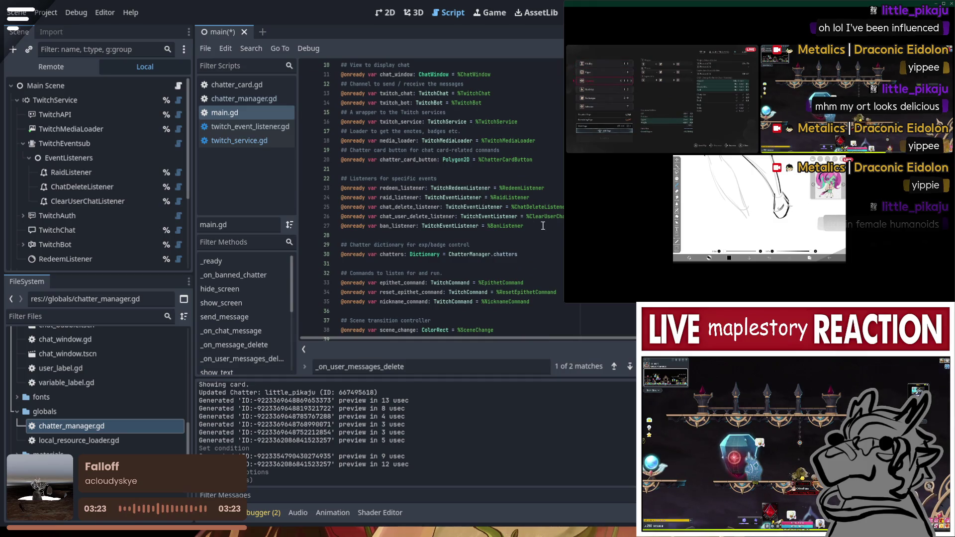
pyautogui.scroll(-17, 446, 226)
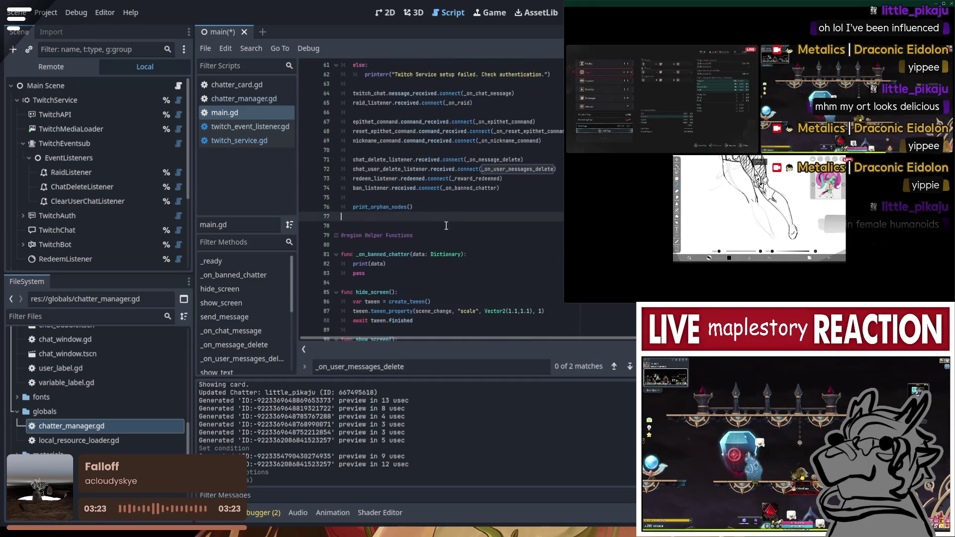
pyautogui.click(448, 197)
pyautogui.scroll(1, 497, 218)
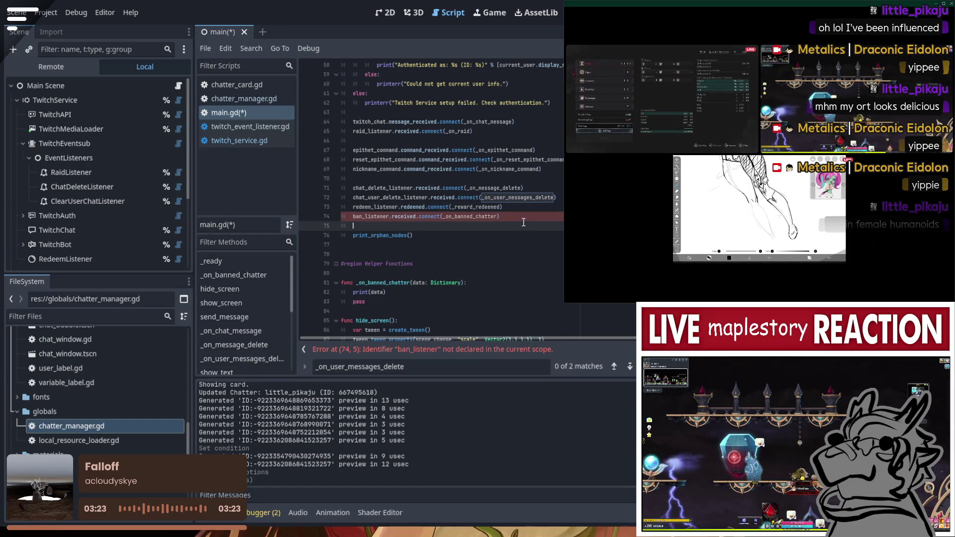
pyautogui.tripleClick(524, 218)
pyautogui.press('BackSpace')
pyautogui.press('BackSpace')
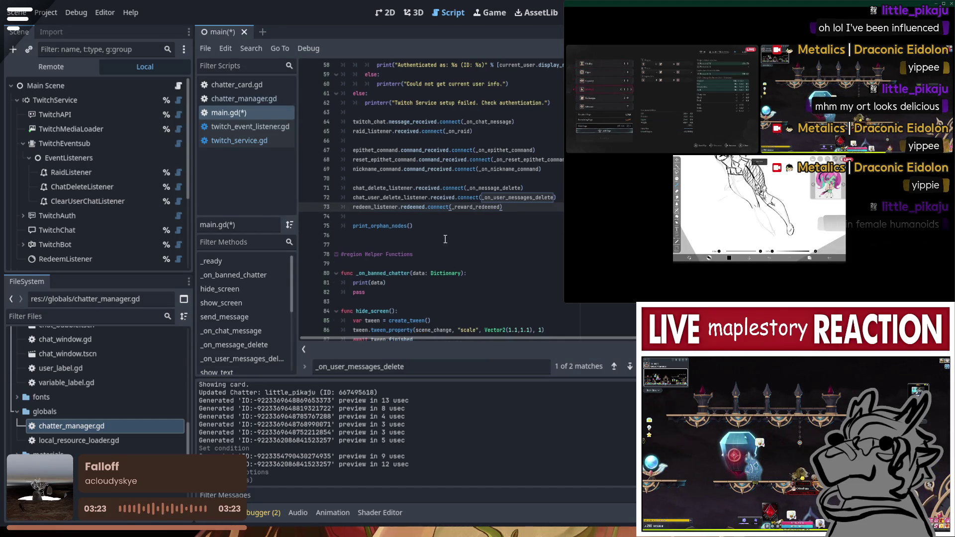
# Select the three-line _on_banned_chatter function in main.gd
pyautogui.press('Down')
pyautogui.press('Down')
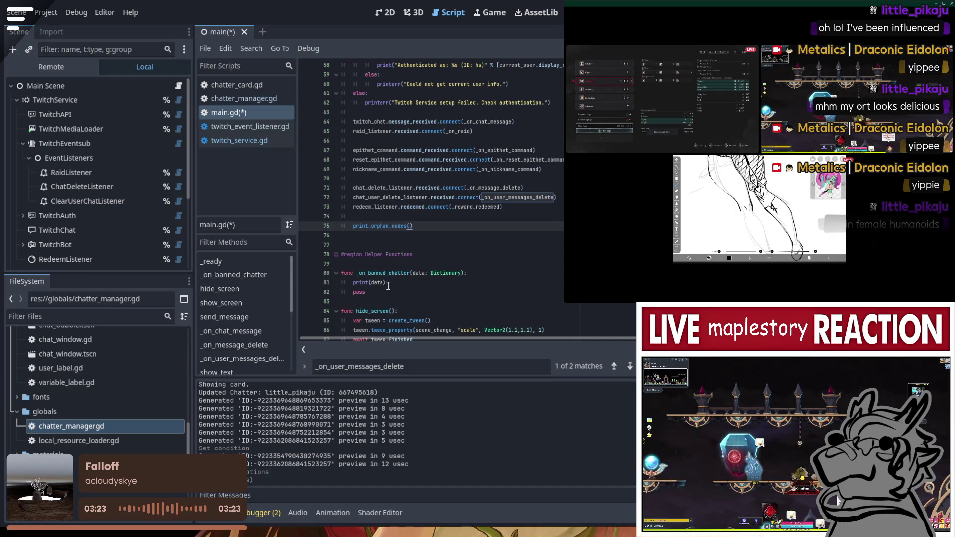
pyautogui.moveTo(388, 293); pyautogui.dragTo(299, 269)
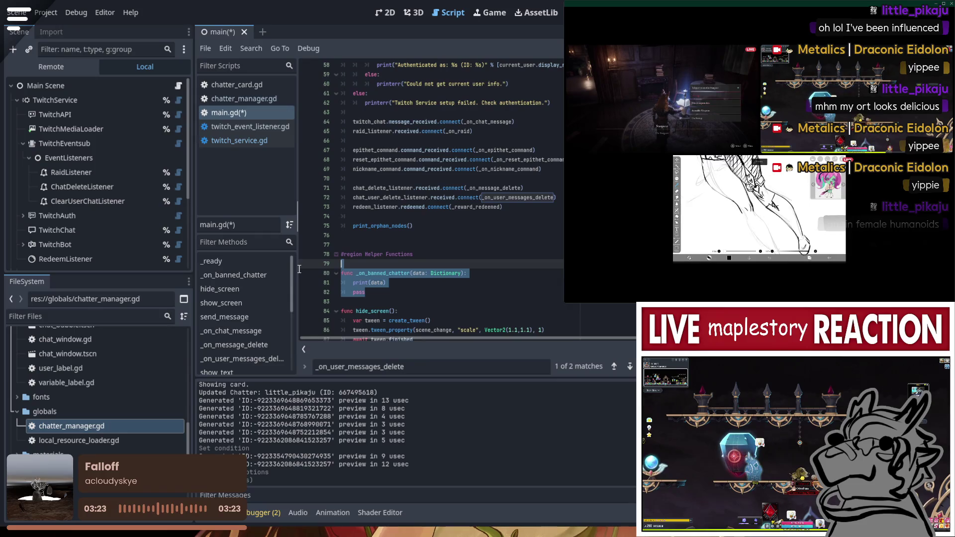
pyautogui.moveTo(299, 269); pyautogui.dragTo(298, 273)
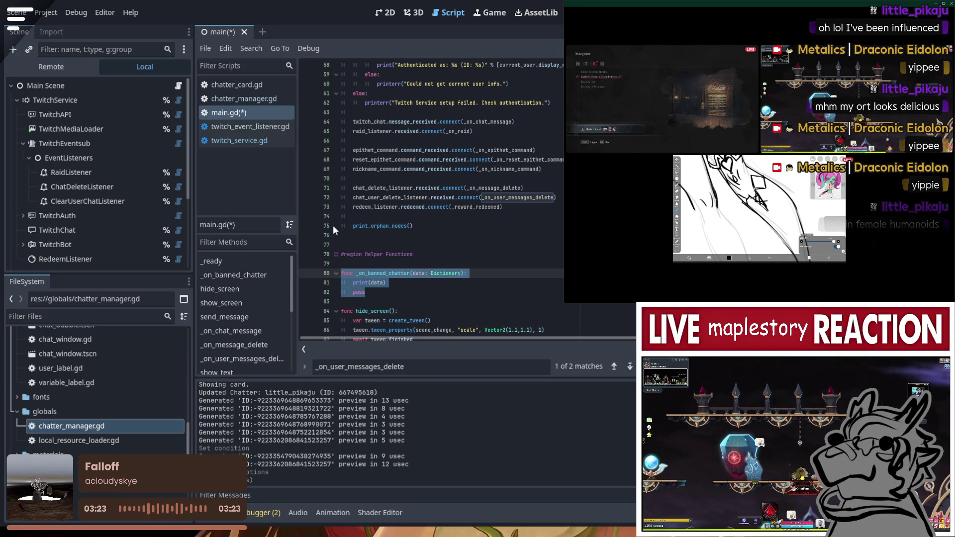
# Undo the main.gd edits back to its saved version and save it
pyautogui.hotkey('ctrl', 'z')
pyautogui.hotkey('ctrl', 'z')
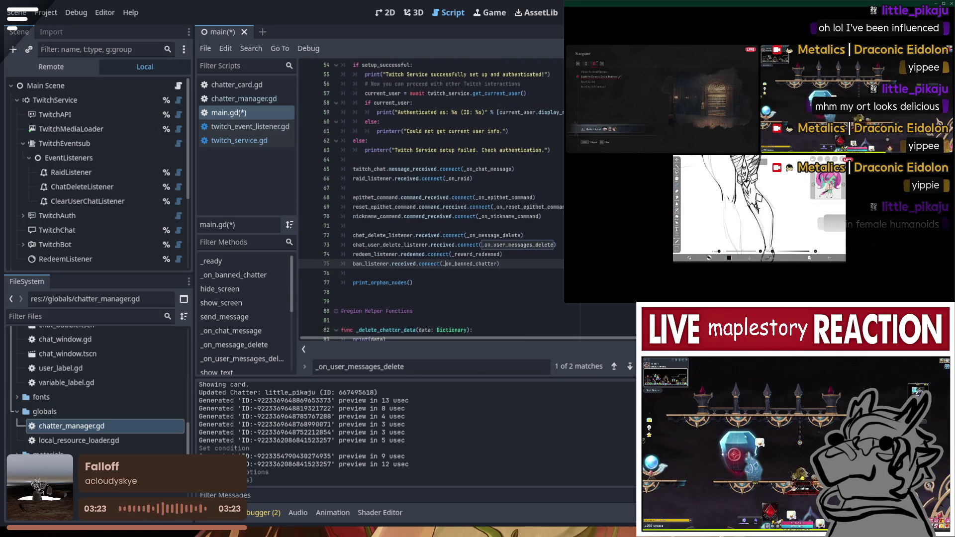
pyautogui.hotkey('ctrl', 'z')
pyautogui.hotkey('ctrl', 'z')
pyautogui.hotkey('ctrl', 'z')
pyautogui.hotkey('ctrl', 'z')
pyautogui.hotkey('ctrl', 'z')
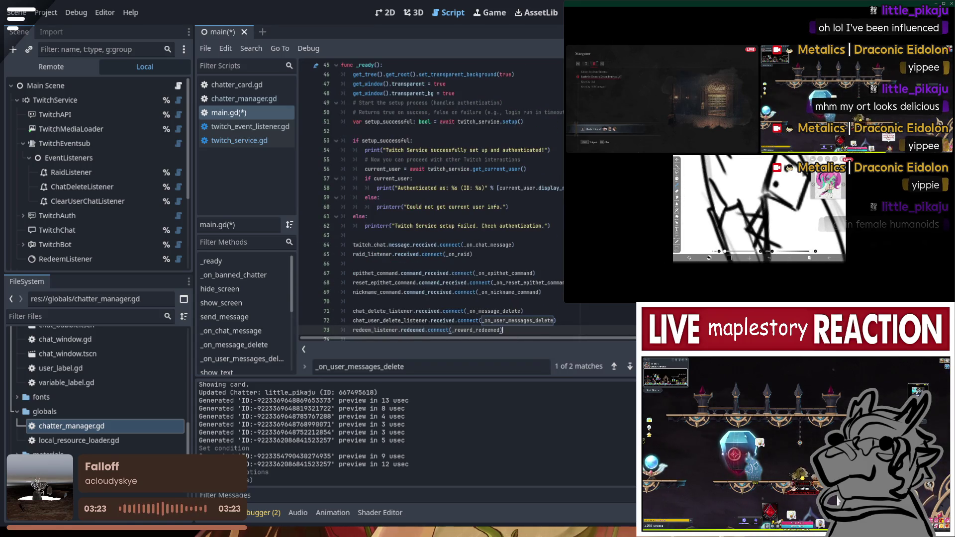
pyautogui.hotkey('ctrl', 'z')
pyautogui.hotkey('ctrl', 'z')
pyautogui.hotkey('ctrl', 'z')
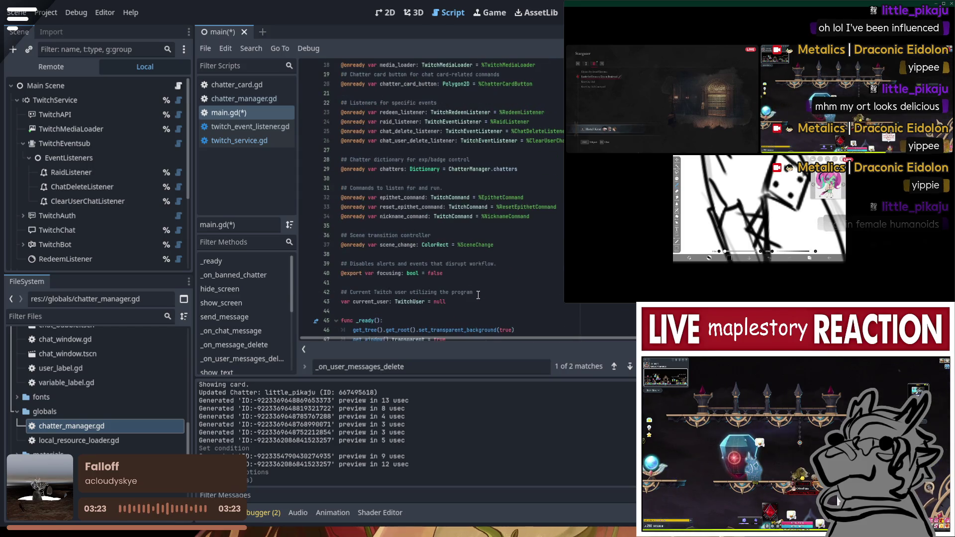
pyautogui.hotkey('ctrl', 'z')
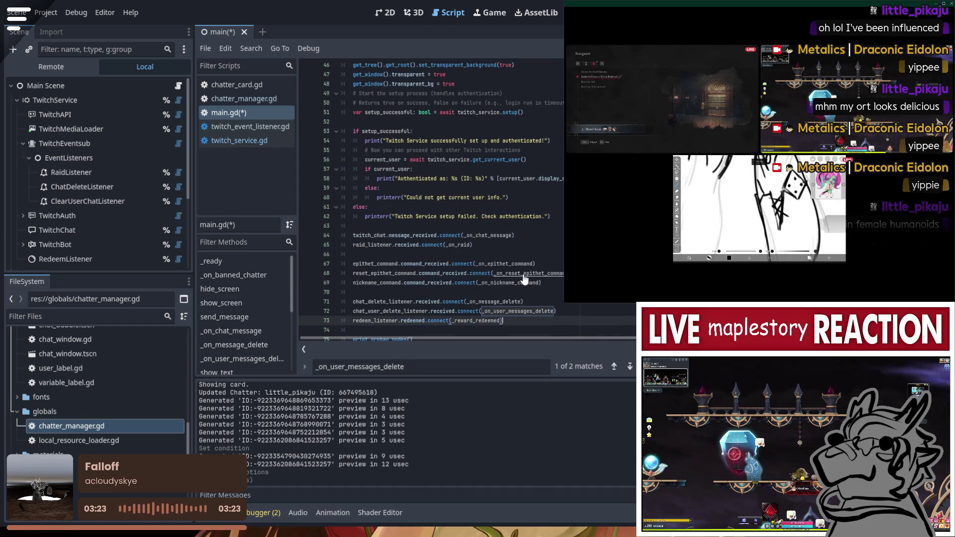
pyautogui.hotkey('ctrl', 'z')
pyautogui.hotkey('ctrl', 'z')
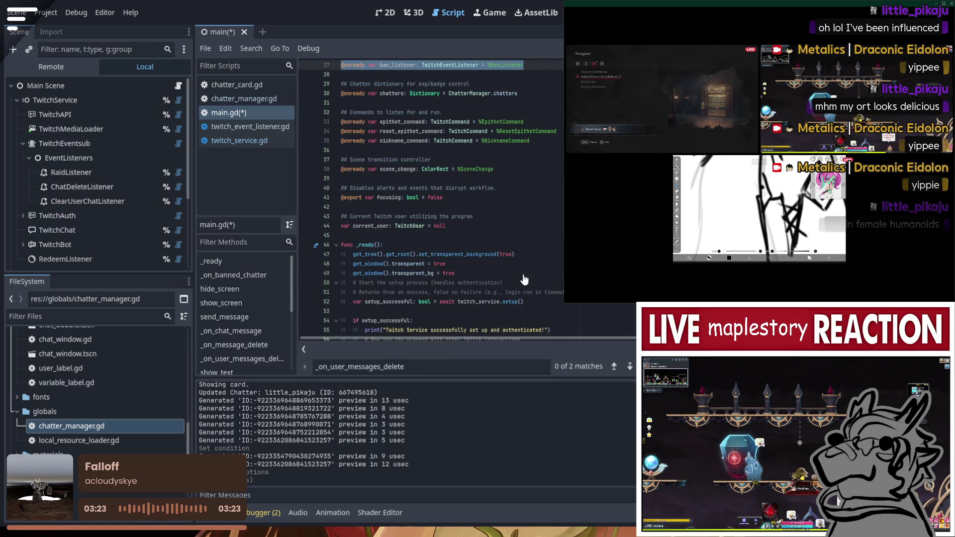
pyautogui.hotkey('ctrl', 'z')
pyautogui.hotkey('ctrl', 'z')
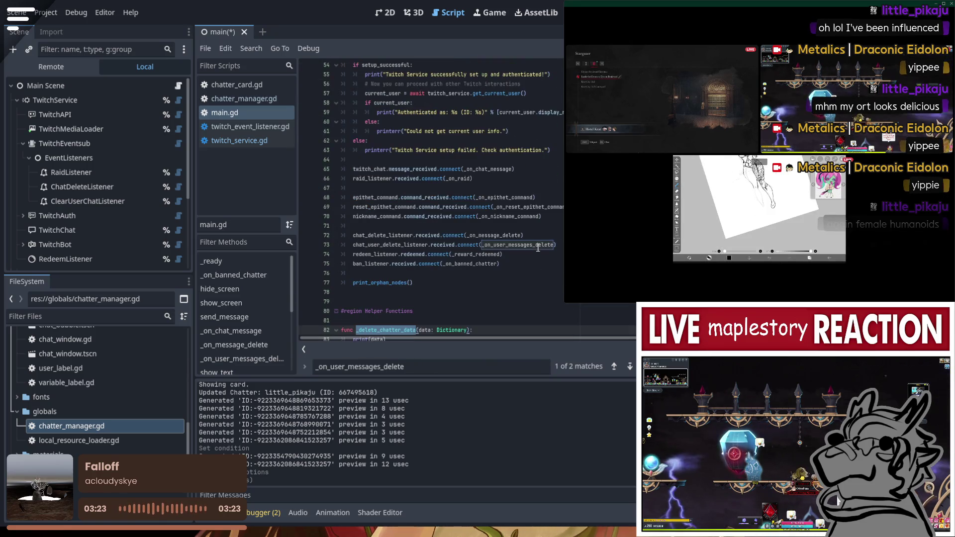
pyautogui.hotkey('ctrl', 'z')
pyautogui.hotkey('ctrl', 's')
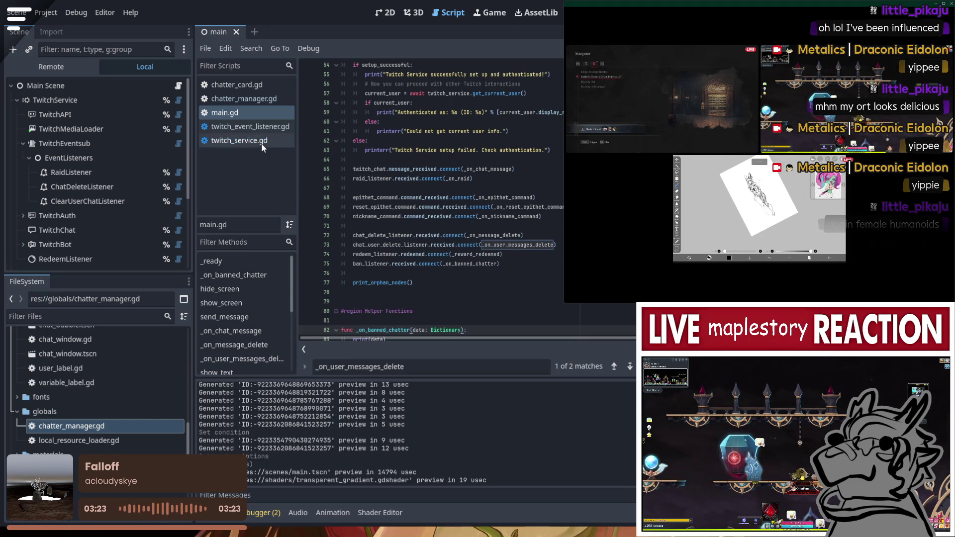
# Restore the deleted BanListener node, save the main scene and run the project with F5
pyautogui.click(261, 142)
pyautogui.click(431, 213)
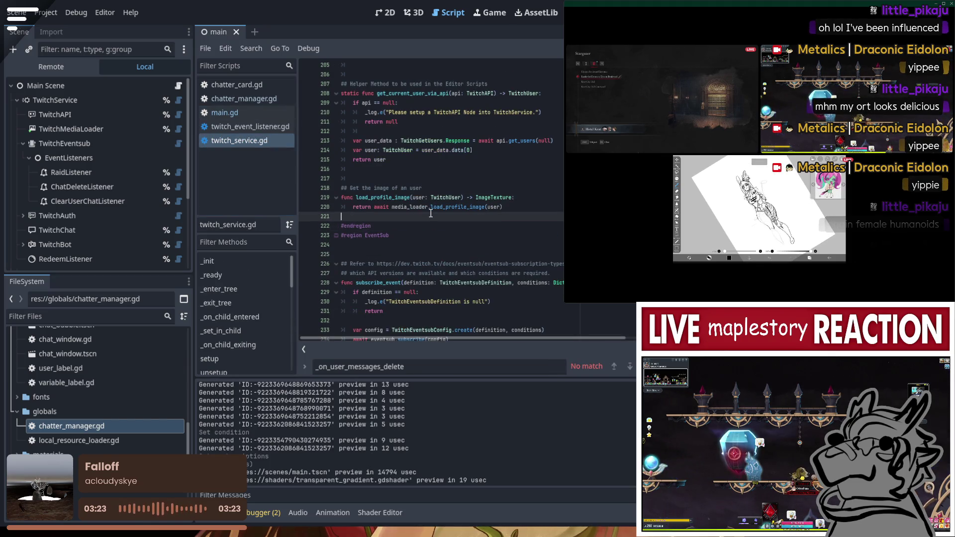
pyautogui.click(118, 201)
pyautogui.hotkey('ctrl', 'z')
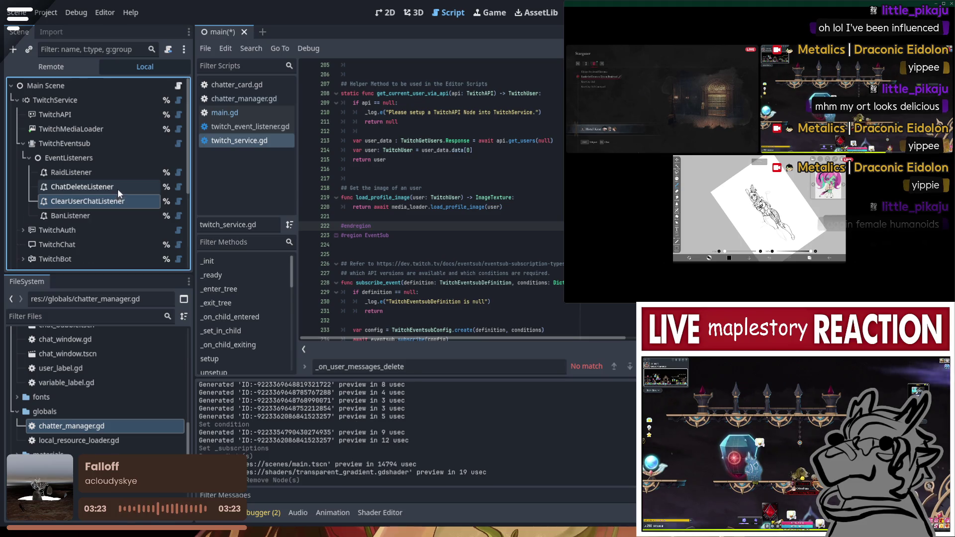
pyautogui.press('Up')
pyautogui.press('Up')
pyautogui.press('Up')
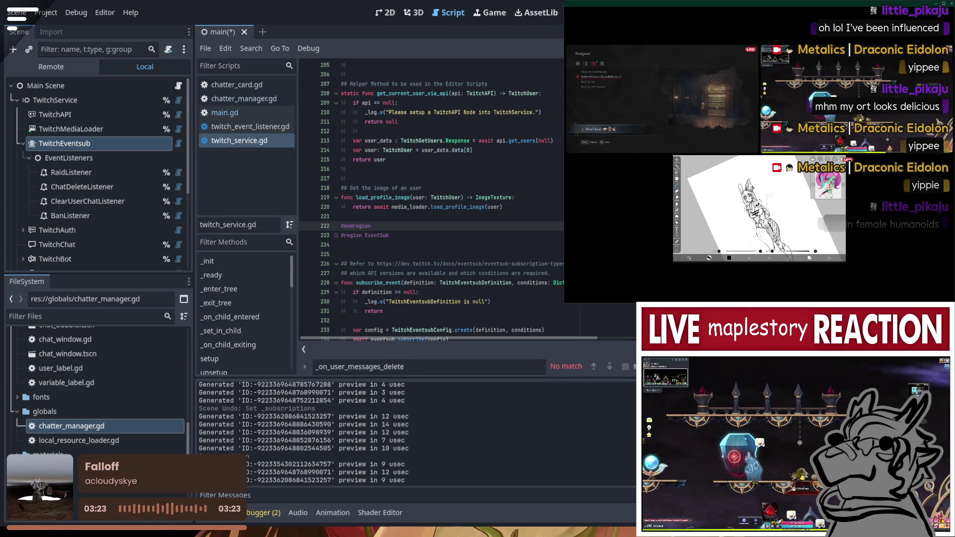
pyautogui.hotkey('ctrl', 's')
pyautogui.press('F5')
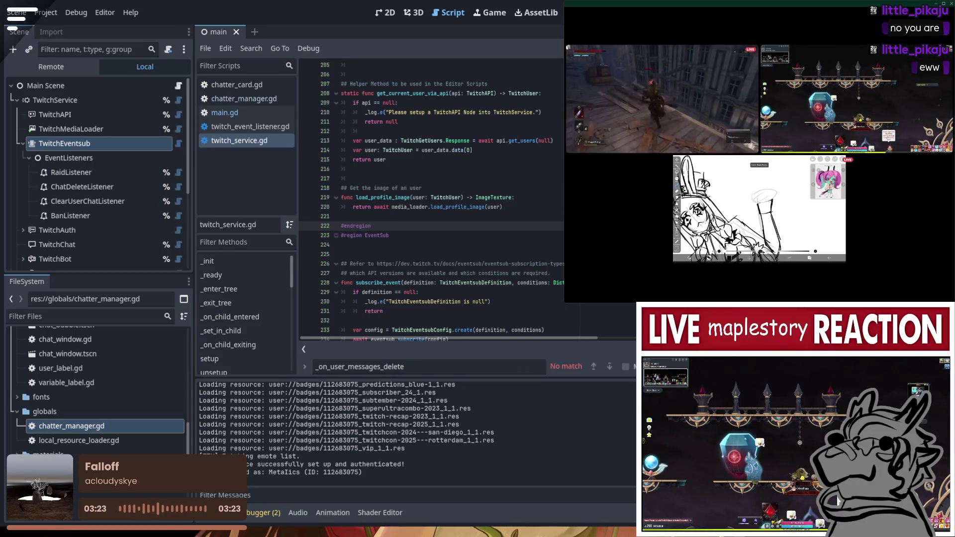
# In the Remote scene tree, expand Main Scene and TwitchService and inspect TwitchEventsub
pyautogui.click(67, 63)
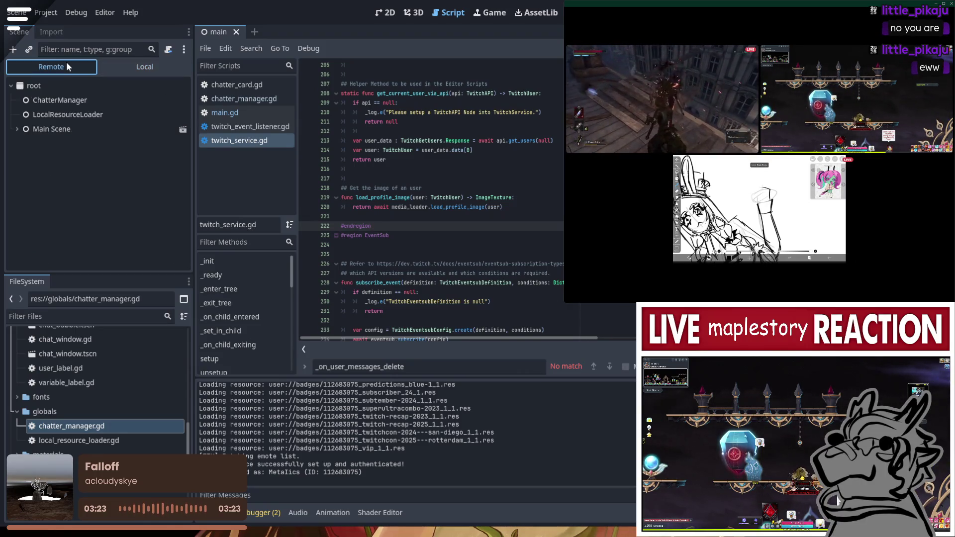
pyautogui.click(58, 129)
pyautogui.click(16, 128)
pyautogui.click(52, 143)
pyautogui.click(23, 143)
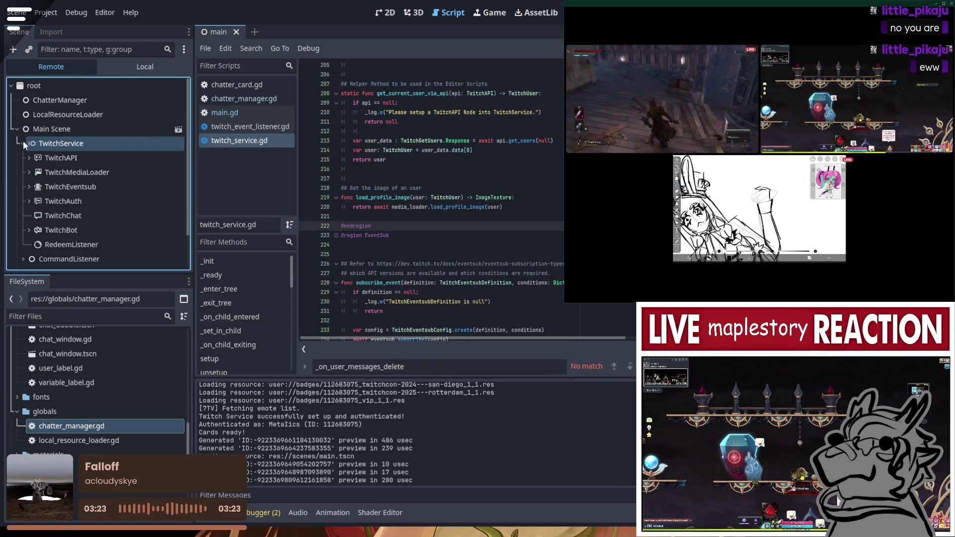
pyautogui.click(61, 113)
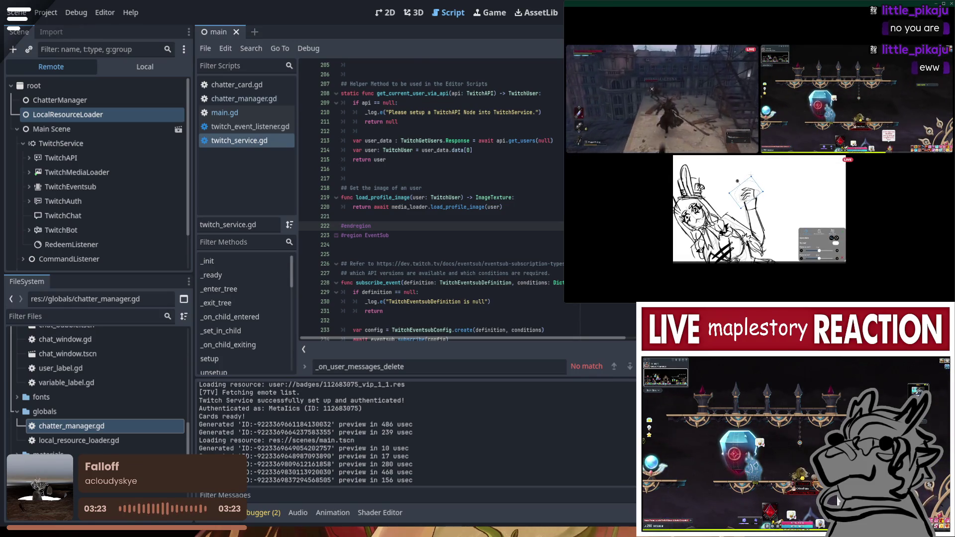
pyautogui.click(64, 187)
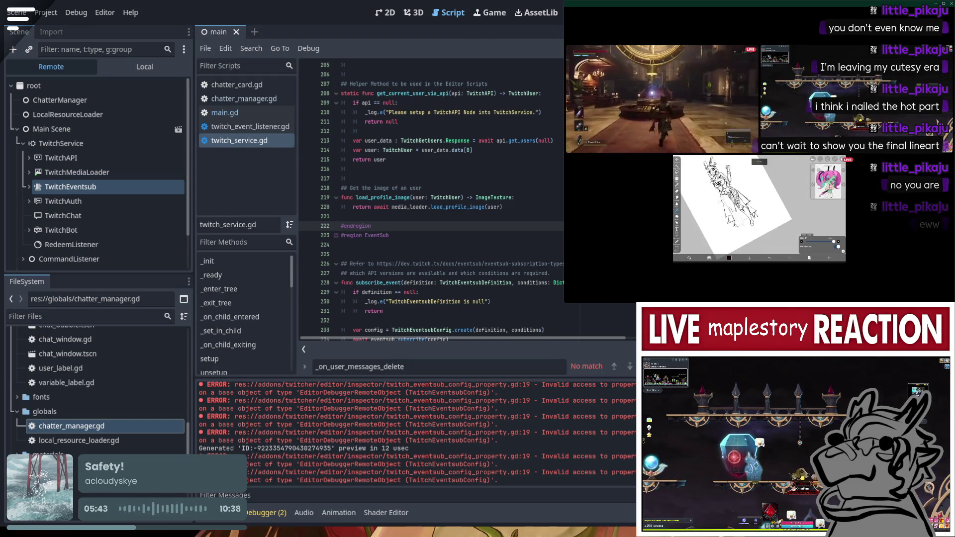
# Stop the running project with F8 and relaunch it with F5
pyautogui.press('F8')
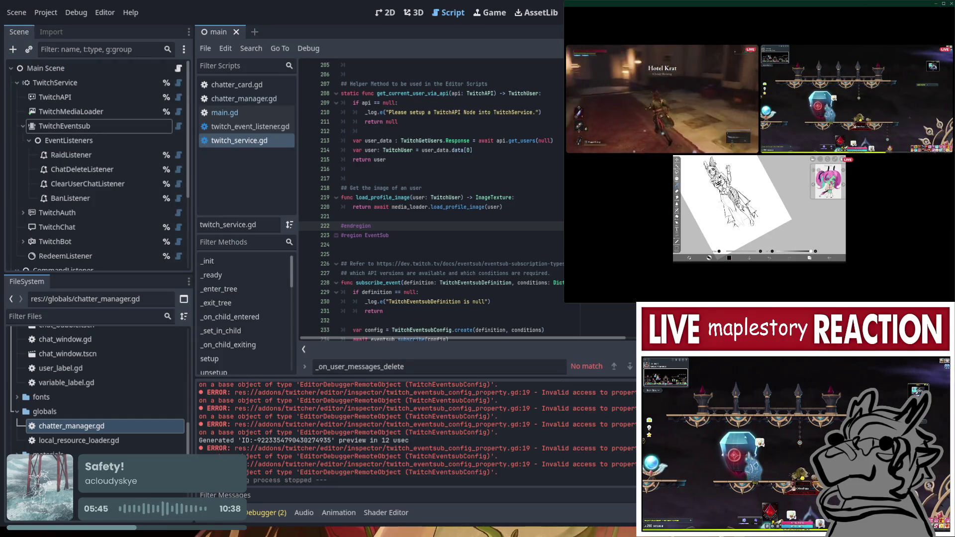
pyautogui.press('F5')
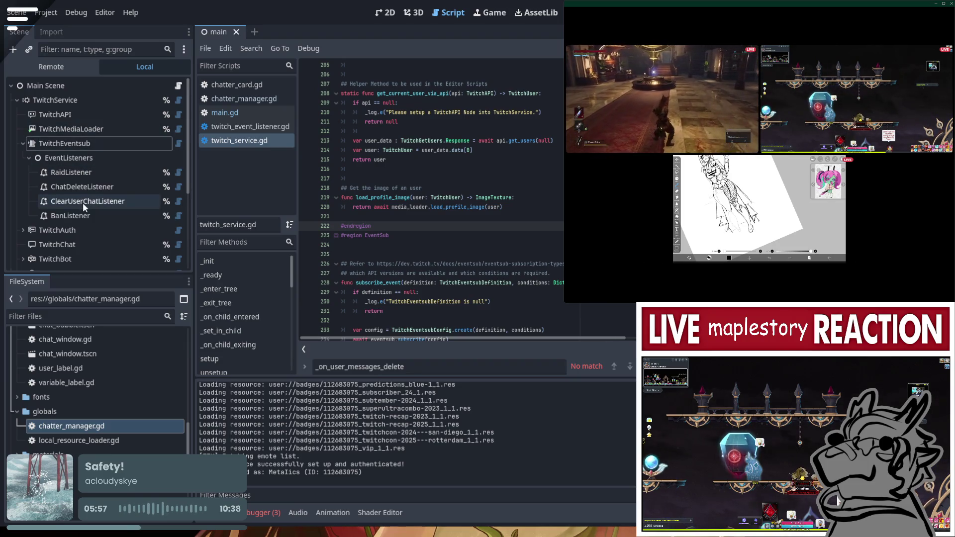
# Review BanListener, ClearUserChatListener, ChatDeleteListener and RaidListener, then the TwitchEventsub node
pyautogui.click(92, 217)
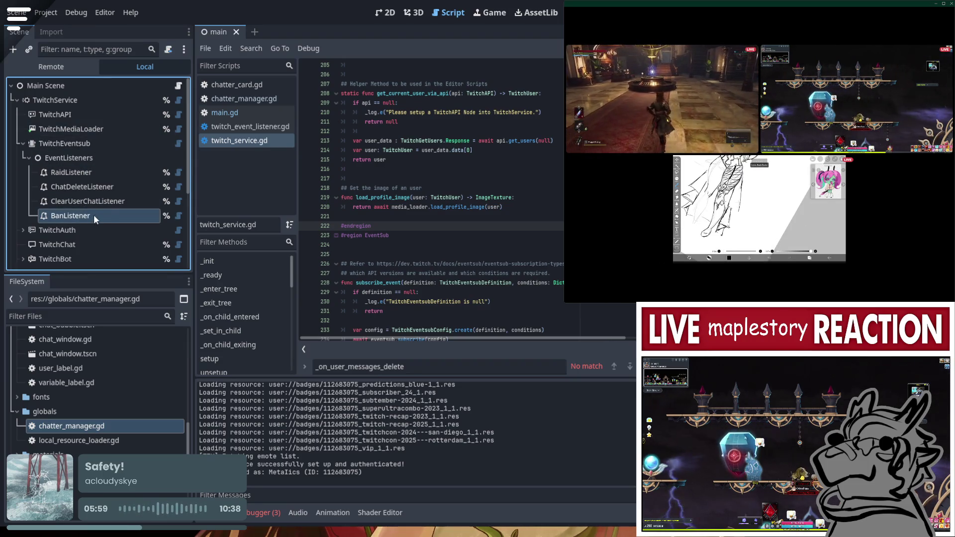
pyautogui.click(117, 204)
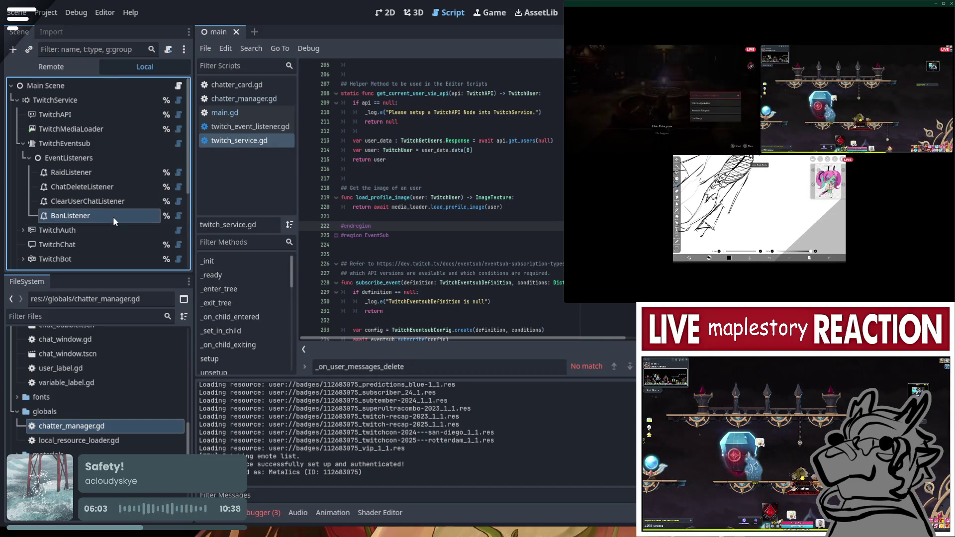
pyautogui.click(120, 188)
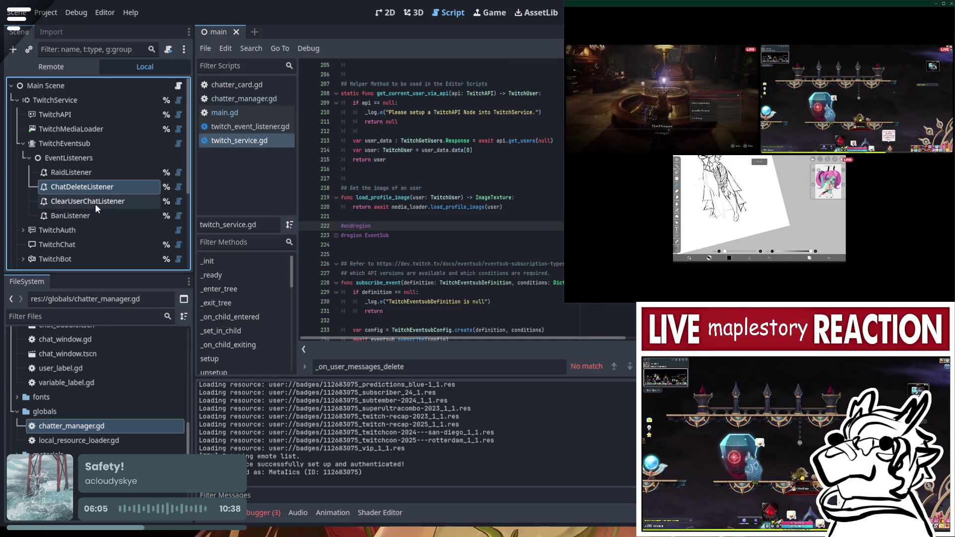
pyautogui.click(82, 173)
pyautogui.click(77, 181)
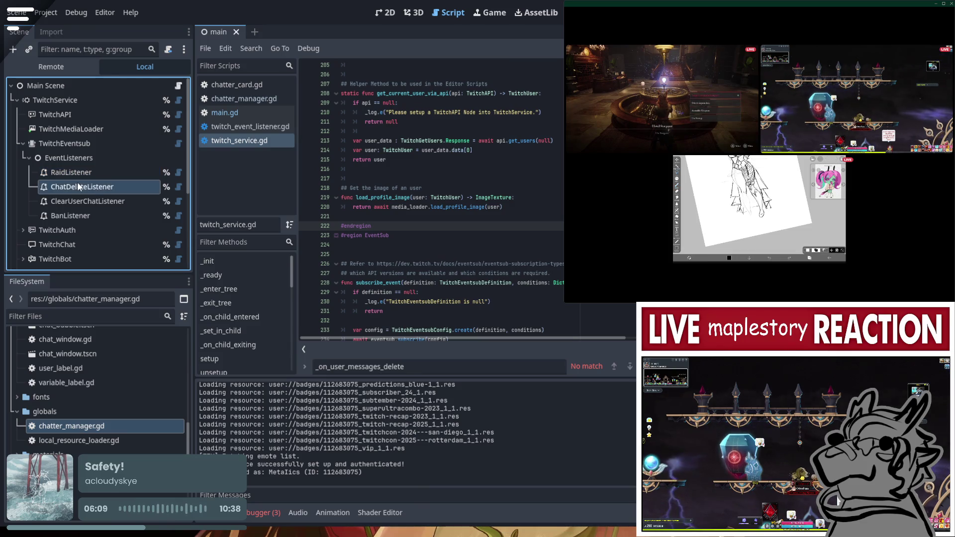
pyautogui.click(76, 197)
pyautogui.click(91, 144)
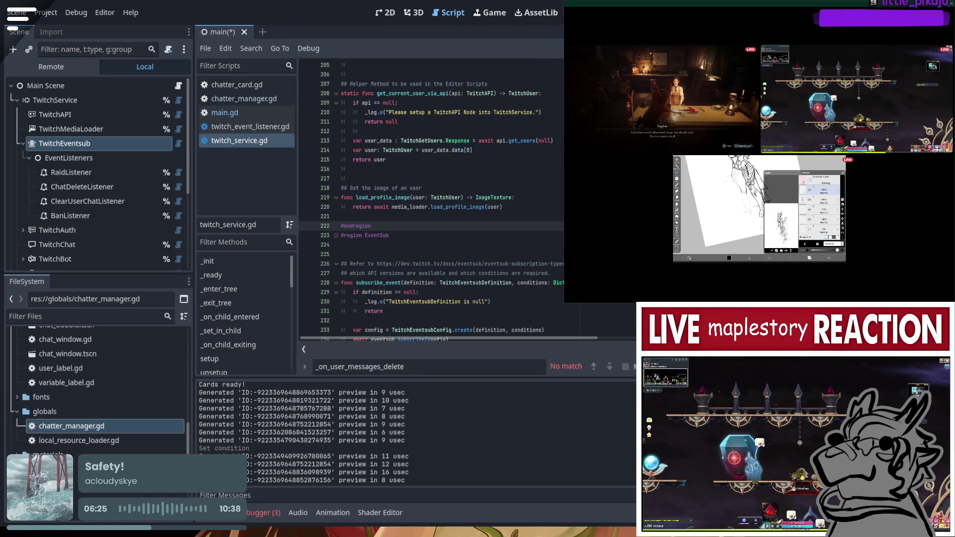
# Select lines 215–222 and the #region EventSub line, then select the TwitchEventsub node
pyautogui.hotkey('shift', 'Up')
pyautogui.hotkey('shift', 'Up')
pyautogui.hotkey('shift', 'Up')
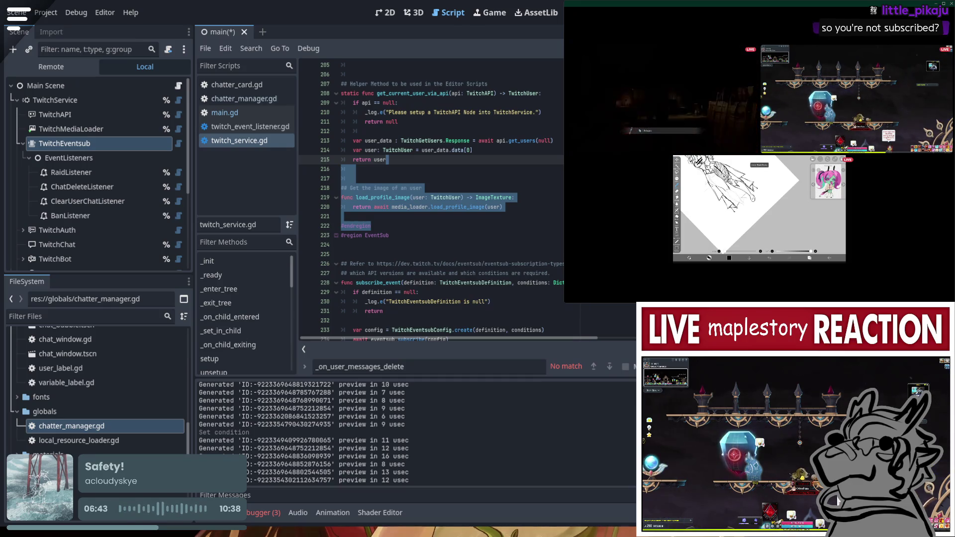
pyautogui.moveTo(372, 226); pyautogui.dragTo(388, 235)
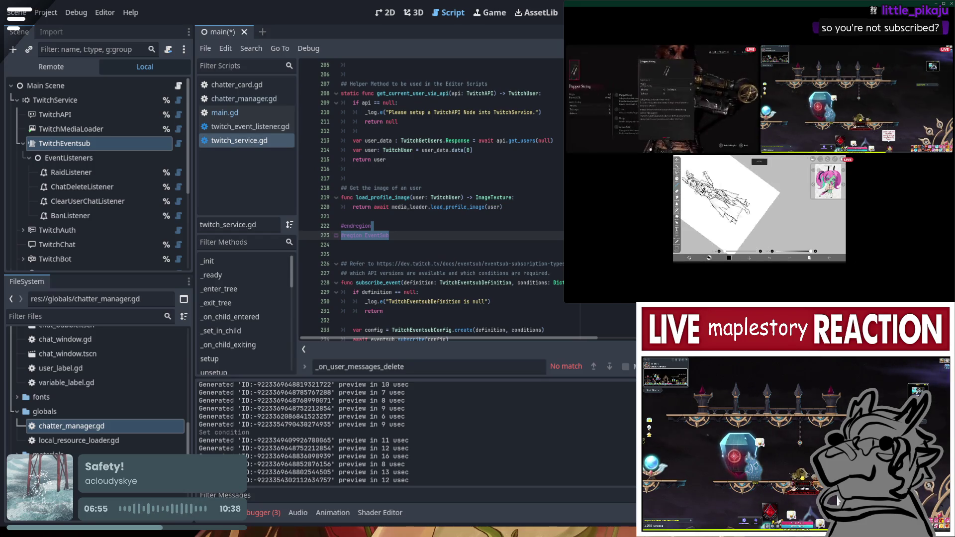
pyautogui.hotkey('shift', 'Up')
pyautogui.hotkey('shift', 'Up')
pyautogui.hotkey('shift', 'Up')
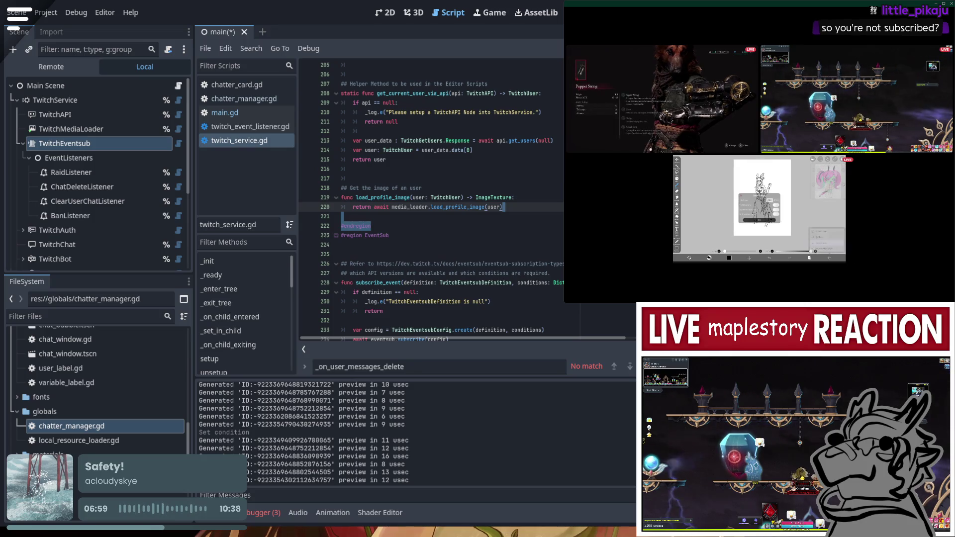
pyautogui.click(100, 123)
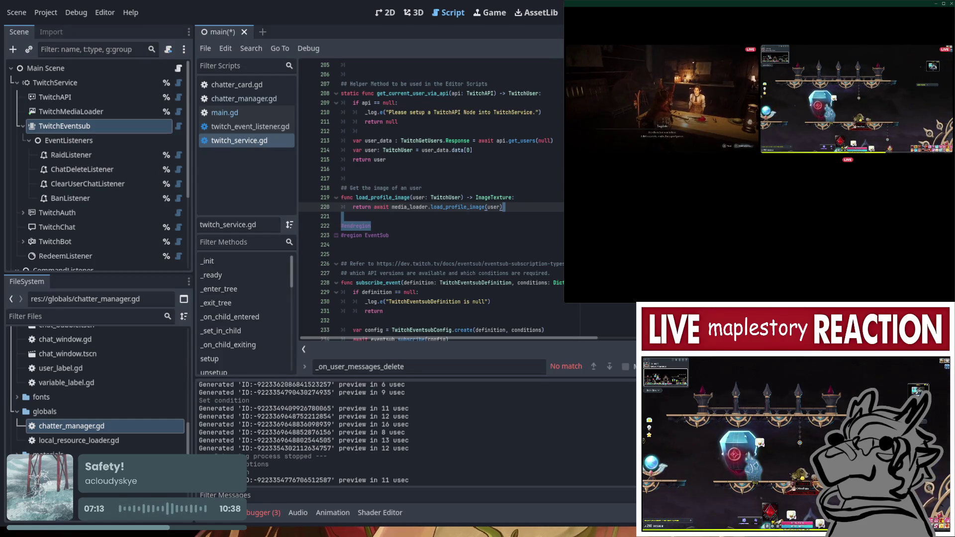
# Clear the code selection at line 222, then save and run the project
pyautogui.click(371, 225)
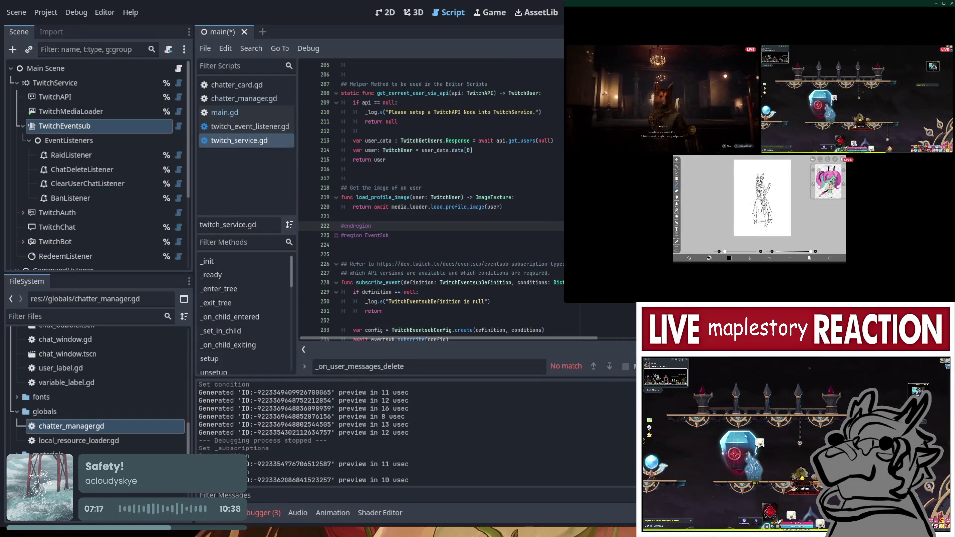
pyautogui.press('F5')
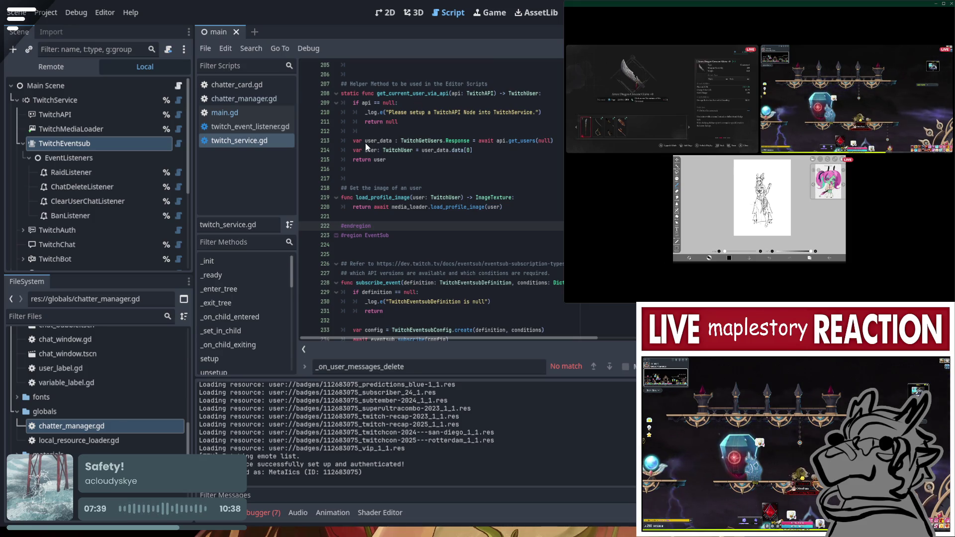
# Set a breakpoint on line 83's print(data) in _on_banned_chatter, then save and launch
pyautogui.click(233, 117)
pyautogui.scroll(3, 462, 262)
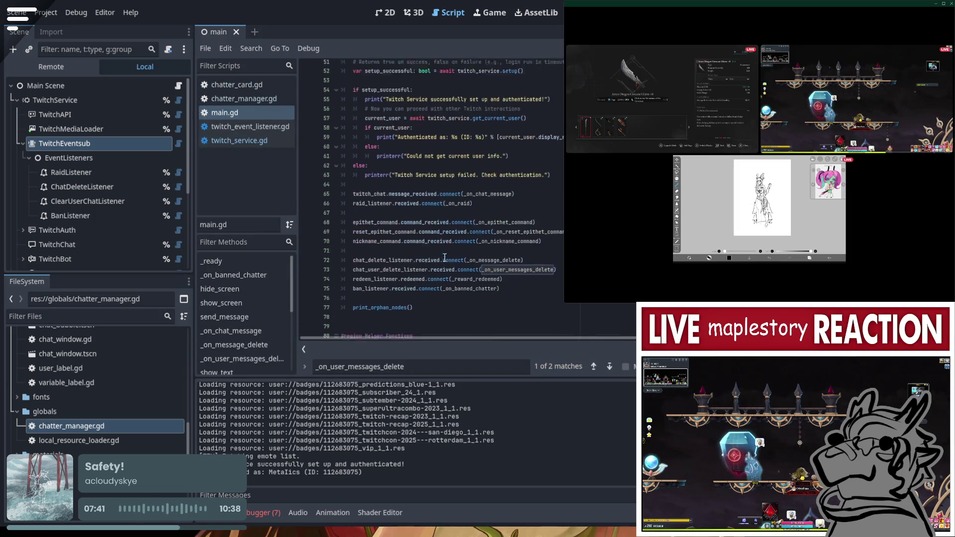
pyautogui.doubleClick(462, 261)
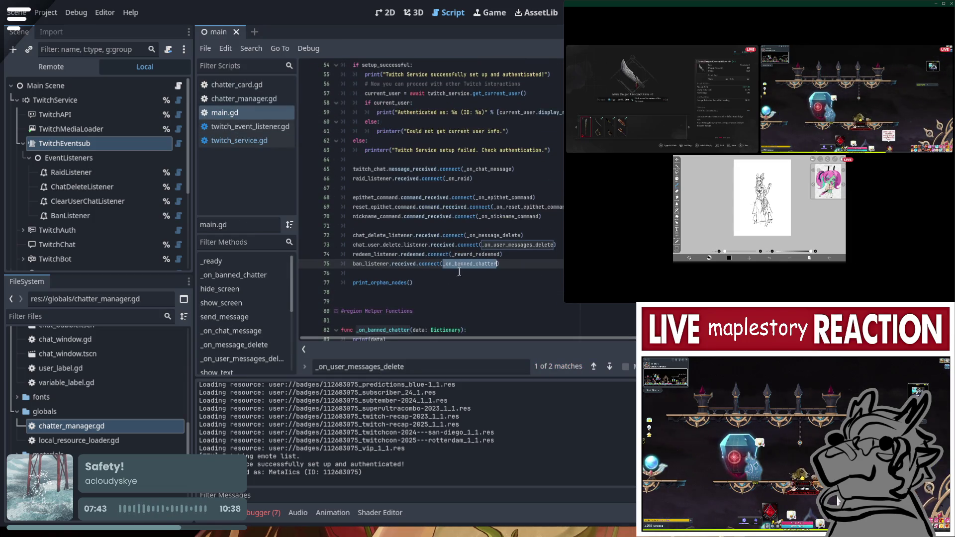
pyautogui.scroll(-3, 467, 262)
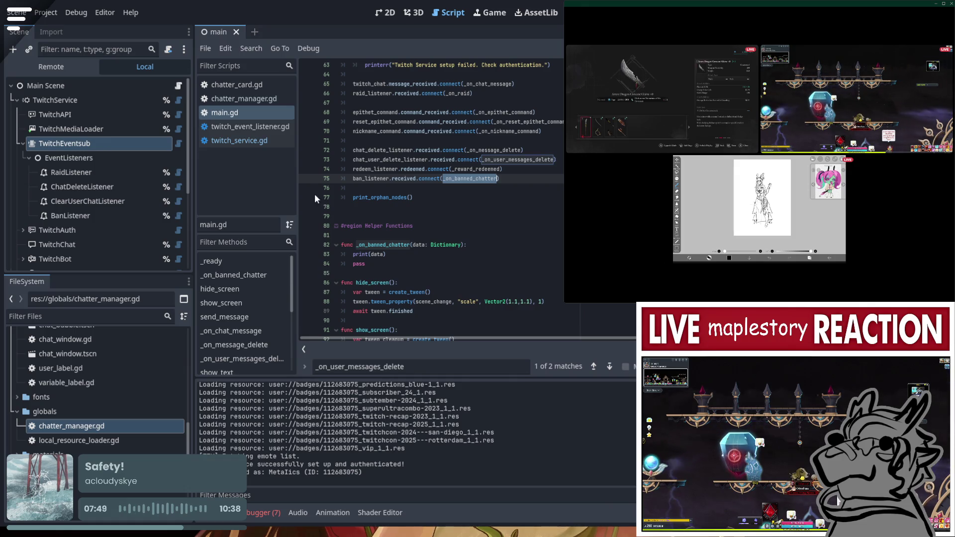
pyautogui.click(306, 254)
pyautogui.click(467, 258)
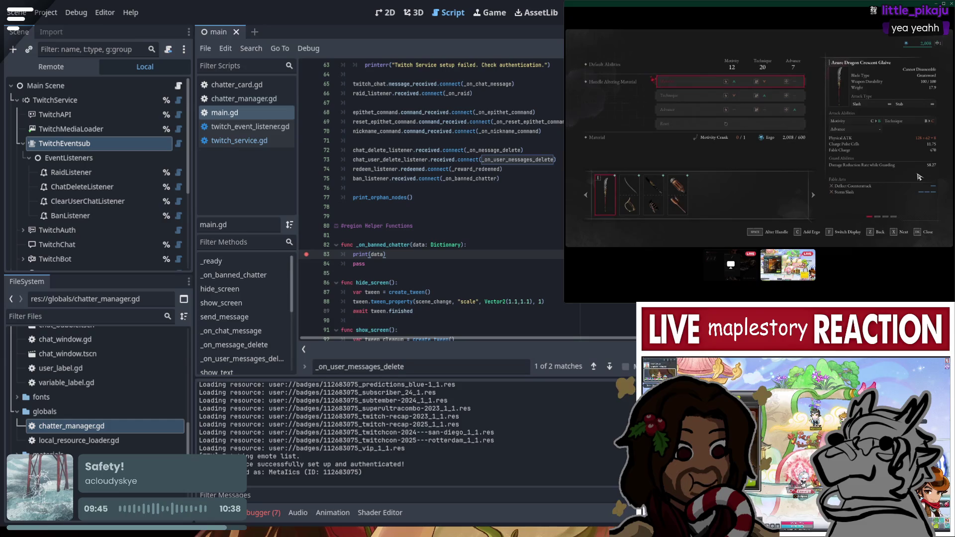
pyautogui.moveTo(730, 256)
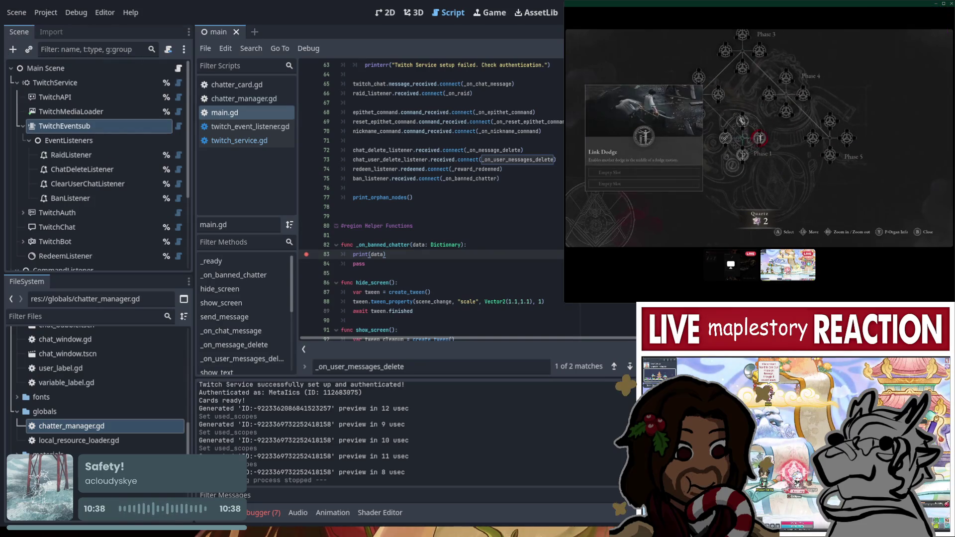
pyautogui.press('F5')
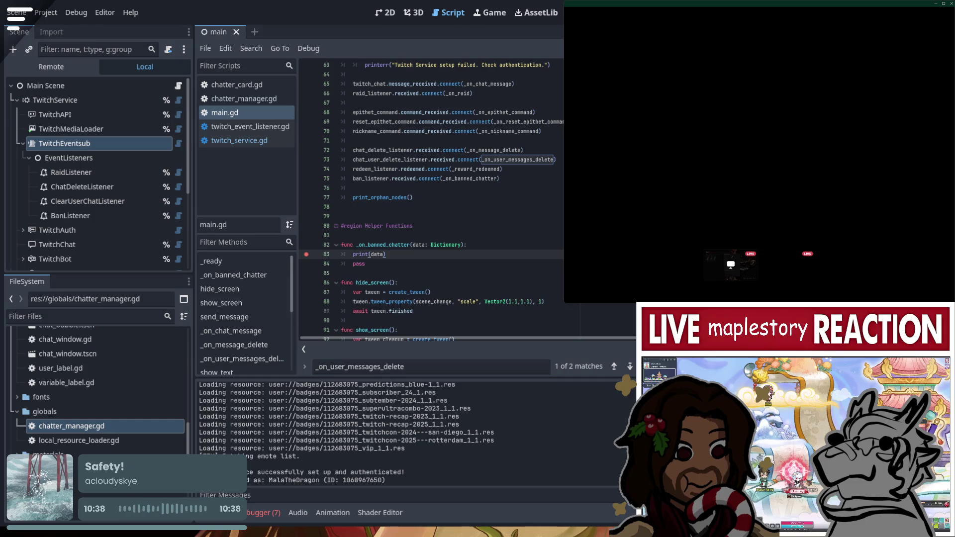
# Stop the project, run and stop it once more, then select the TwitchAuth node
pyautogui.press('F8')
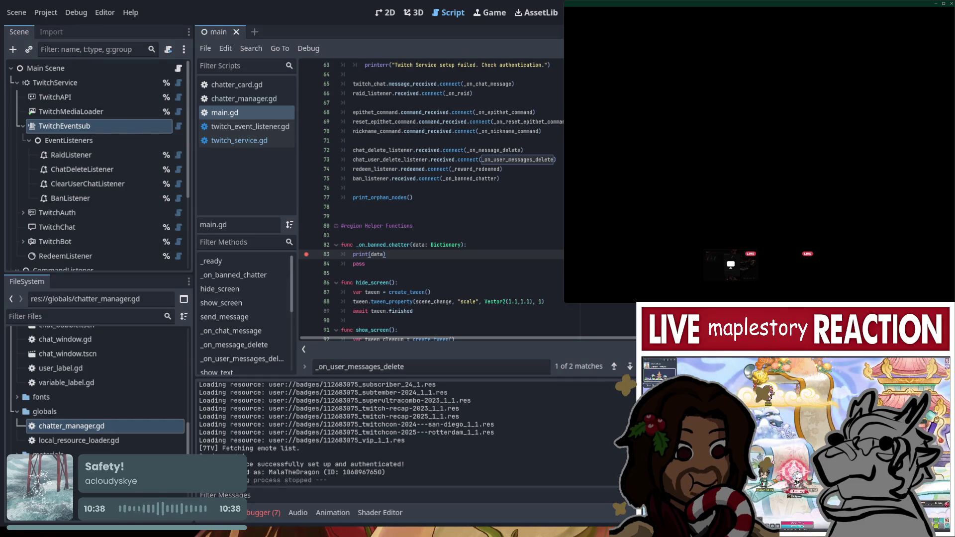
pyautogui.press('F5')
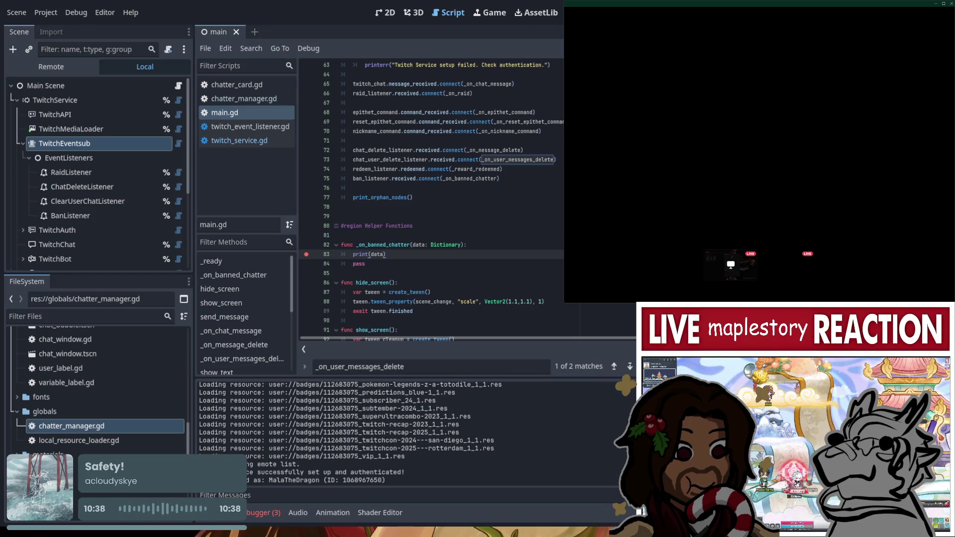
pyautogui.press('F8')
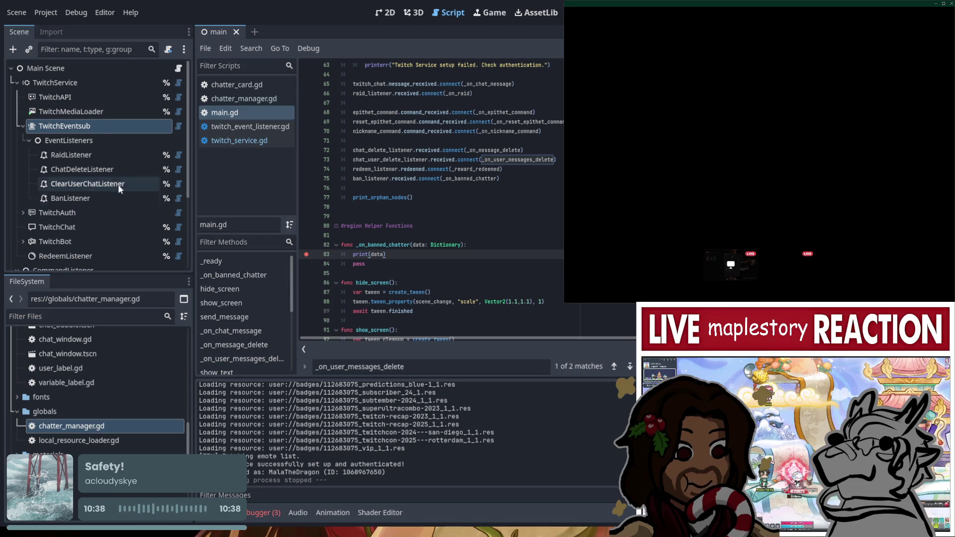
pyautogui.click(111, 146)
pyautogui.click(73, 213)
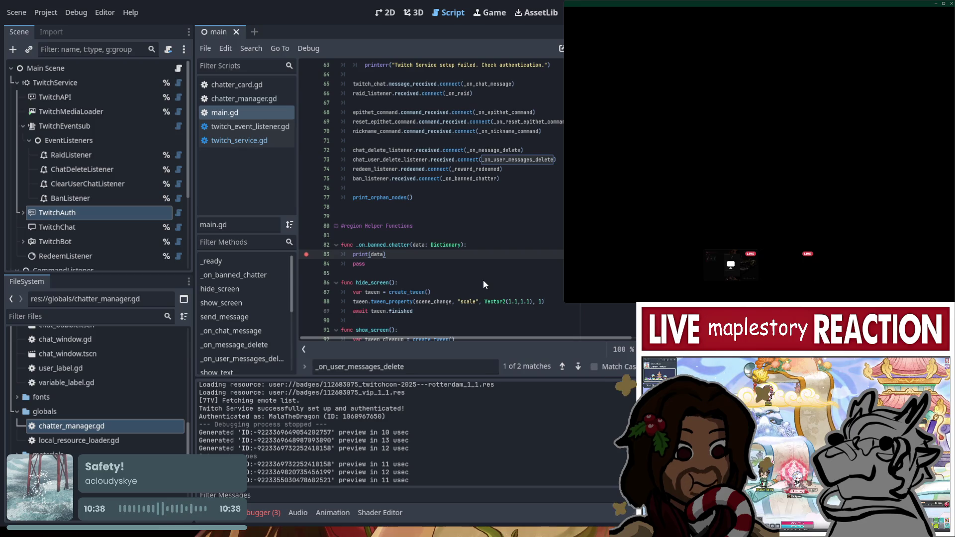
# Run the overlay again, select the TwitchEventsub node, then stop the project after previews generate
pyautogui.press('F5')
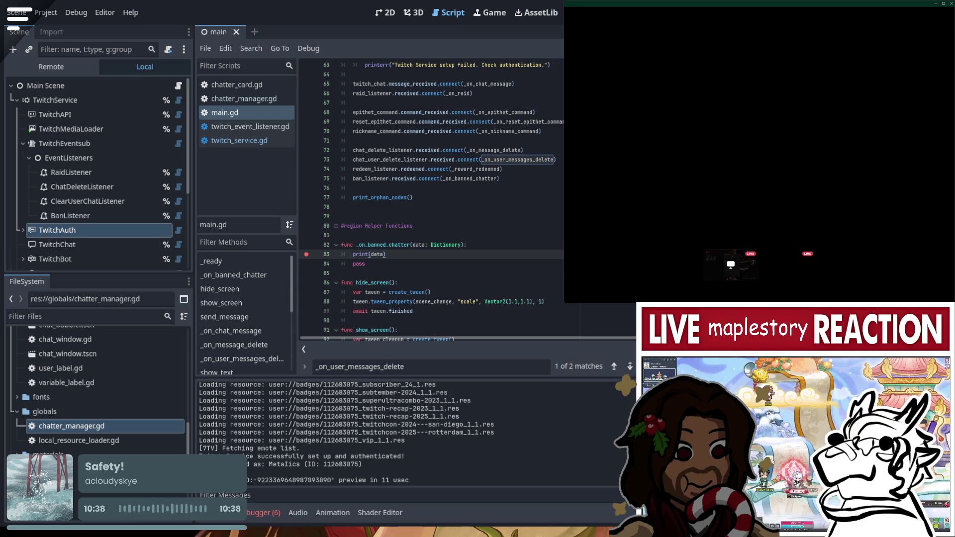
pyautogui.click(94, 143)
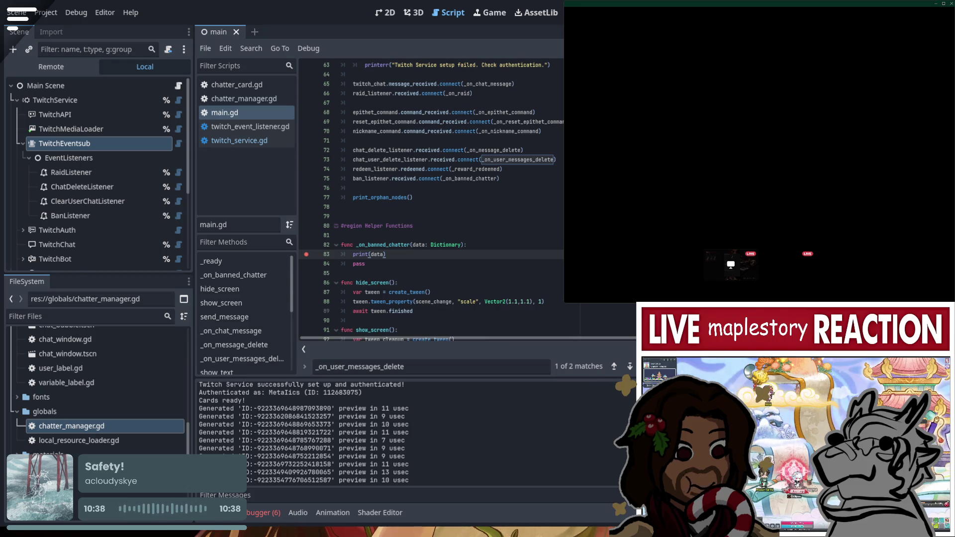
pyautogui.press('F8')
# Place the caret at the end of the ban listener connections in main.gd
pyautogui.scroll(-1, 518, 209)
pyautogui.scroll(1, 487, 201)
pyautogui.scroll(-4, 456, 196)
pyautogui.scroll(3, 454, 191)
pyautogui.click(454, 188)
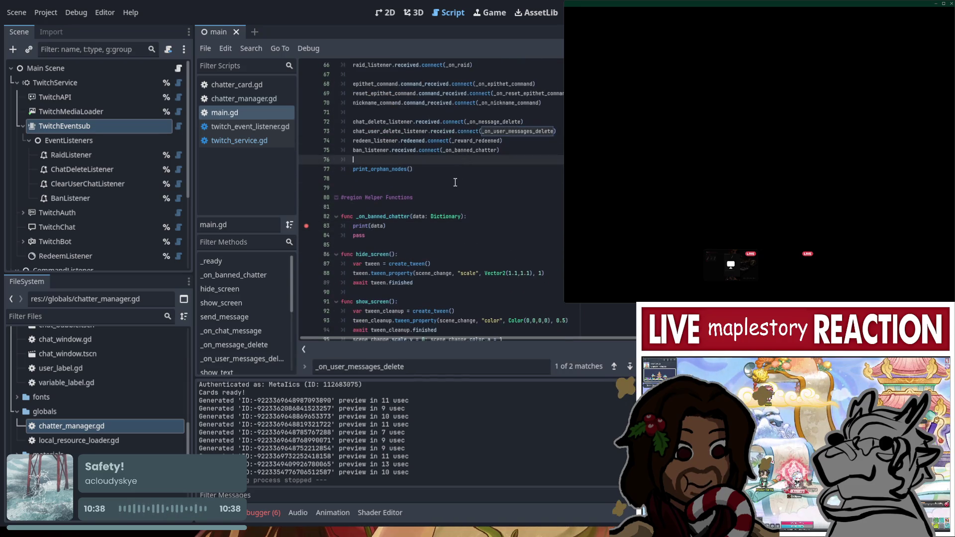
# Add a send_message("hi") line above print_orphan_nodes() in main.gd and run the project
pyautogui.press('Return')
pyautogui.write('send_mess')
pyautogui.press('Return')
pyautogui.write('"')
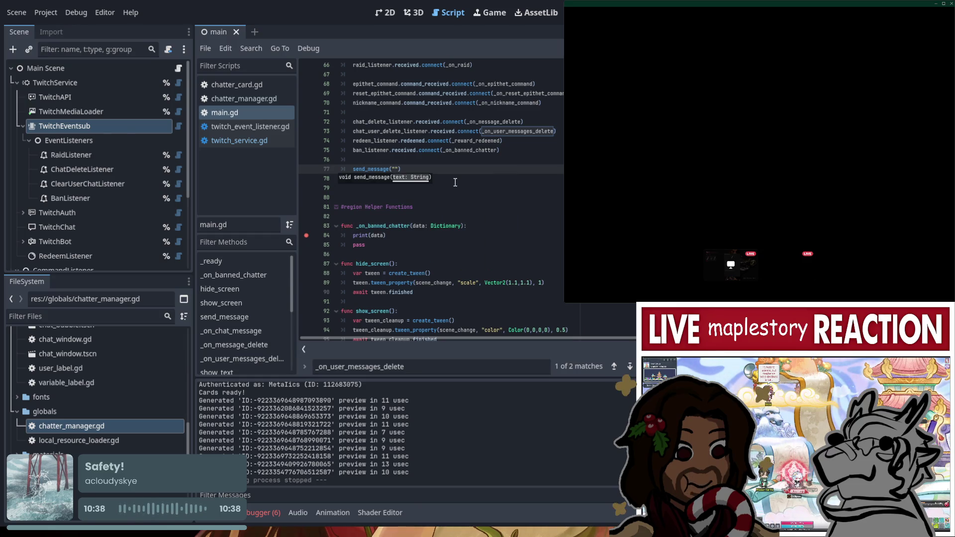
pyautogui.write('hi')
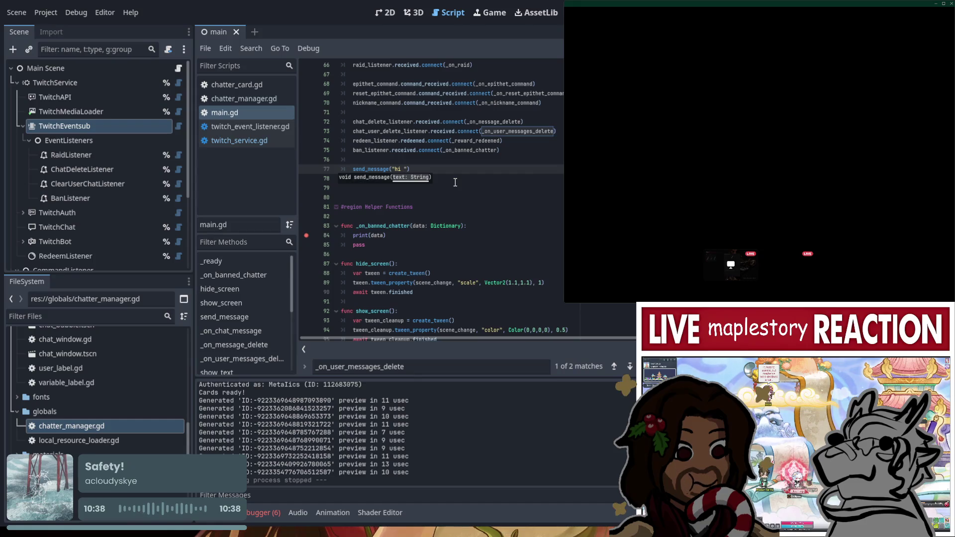
pyautogui.press('BackSpace')
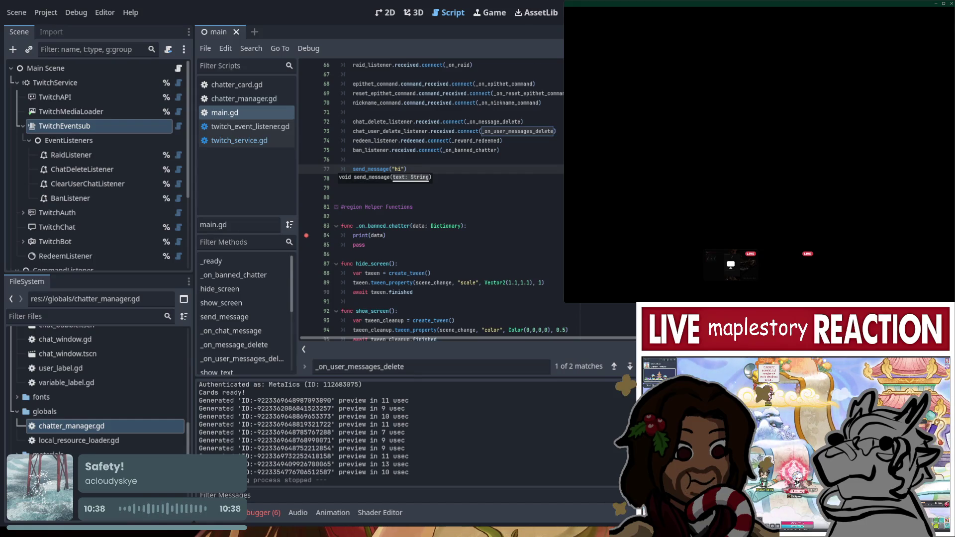
pyautogui.press('F5')
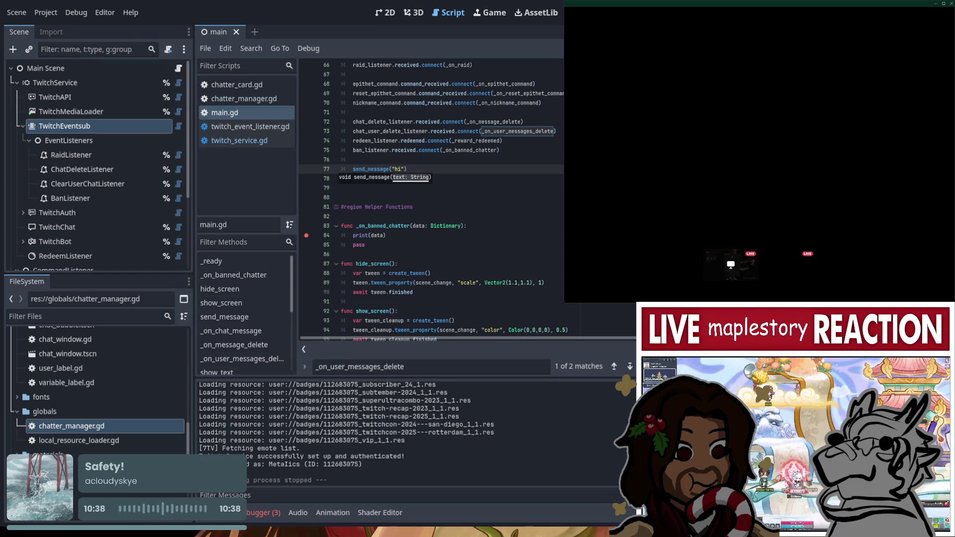
pyautogui.press('End')
# Remove the breakpoint from the ban handler and run the project to test the ban listener
pyautogui.click(306, 235)
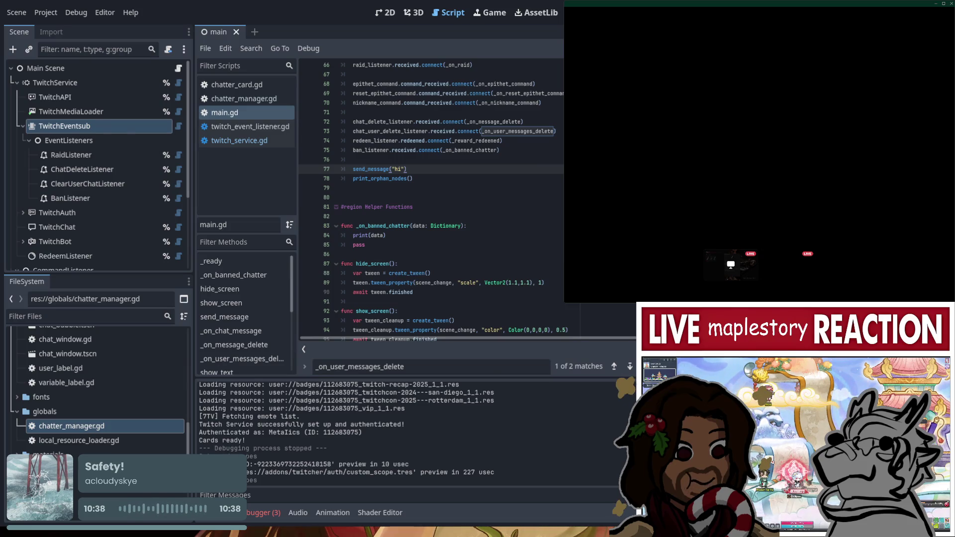
pyautogui.press('F5')
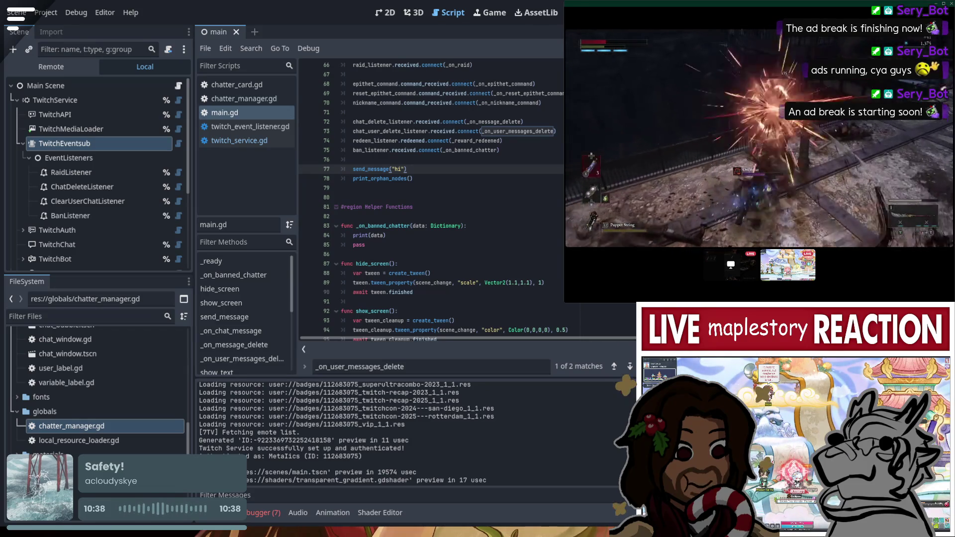
# Change the startup message to "hi Overlay active!" and save main.gd
pyautogui.click(507, 198)
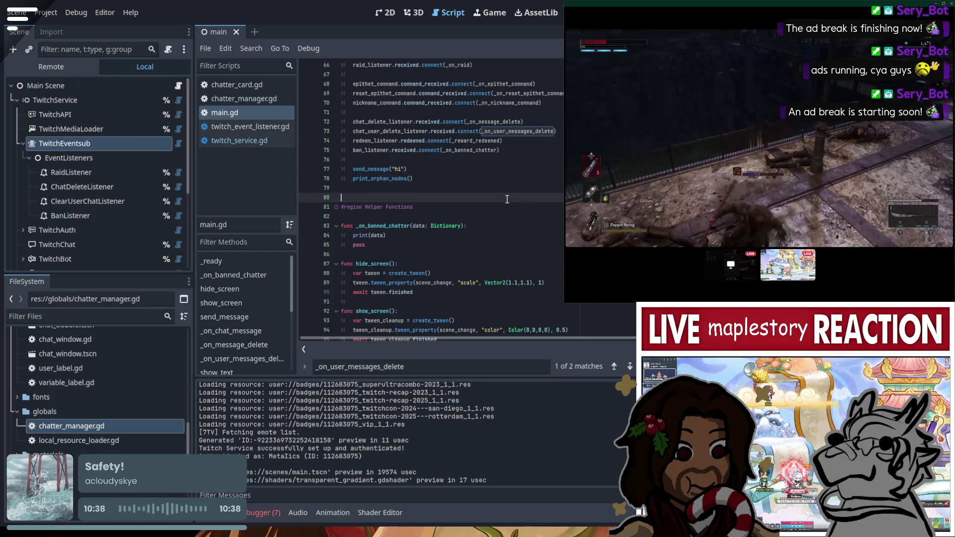
pyautogui.click(382, 182)
pyautogui.click(400, 169)
pyautogui.write('S')
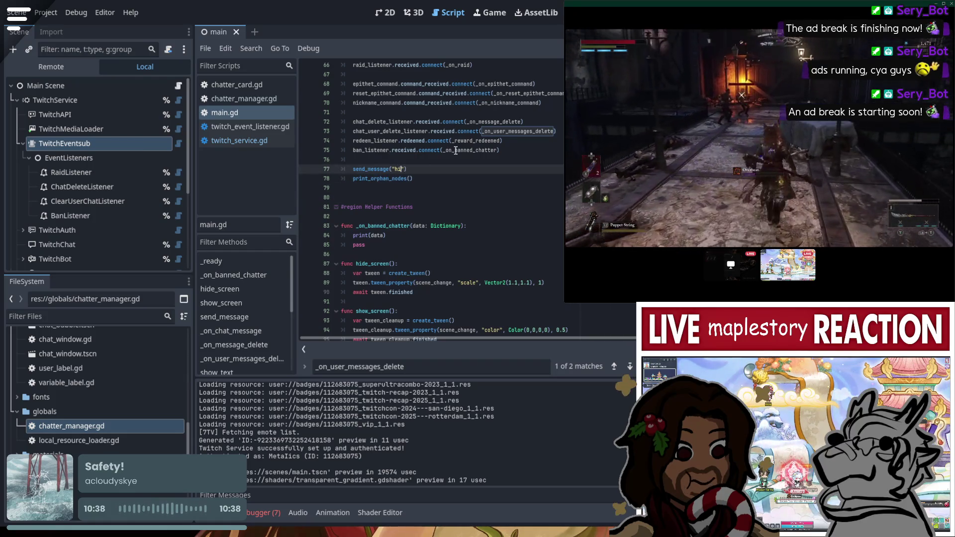
pyautogui.write('verlay ')
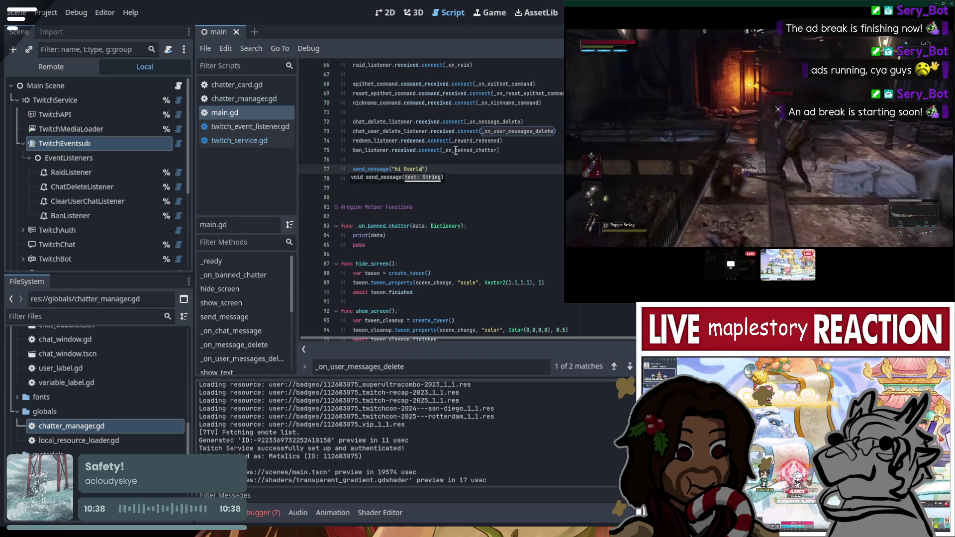
pyautogui.write('active!')
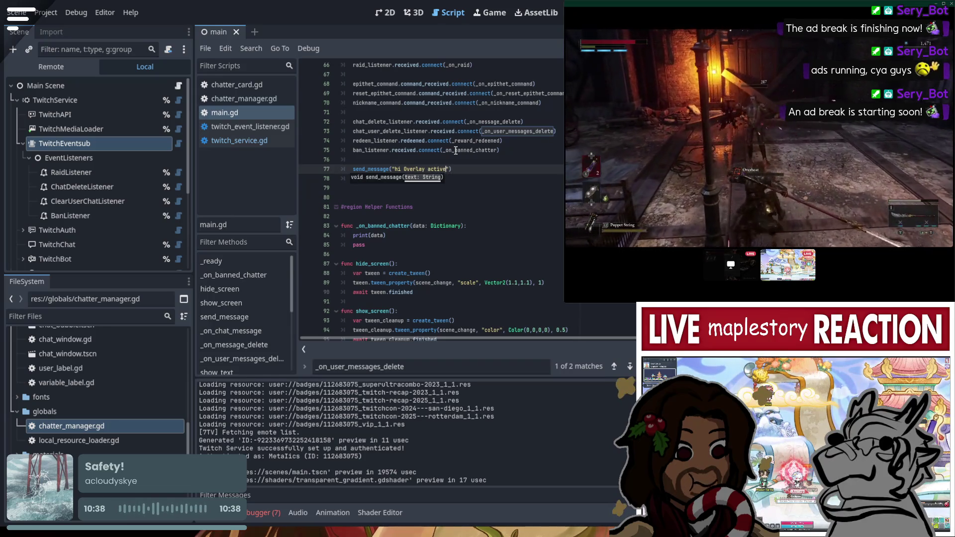
pyautogui.press('Down')
pyautogui.write('print_orph')
pyautogui.press('Return')
pyautogui.press('Down')
pyautogui.hotkey('ctrl', 's')
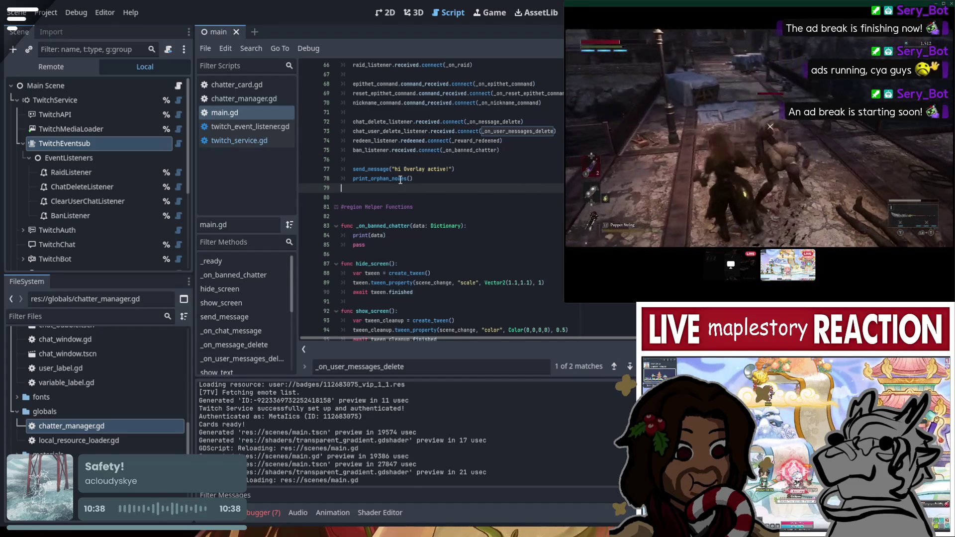
# Delete the print_orphan_nodes() line 78 from main.gd
pyautogui.moveTo(413, 178); pyautogui.dragTo(322, 171)
pyautogui.hotkey('shift', 'Down')
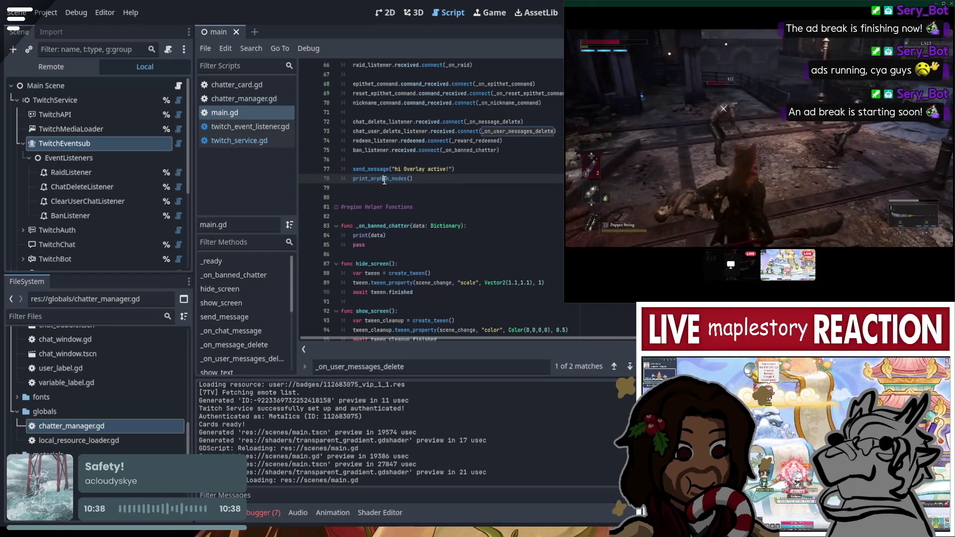
pyautogui.hotkey('ctrl', 'f')
pyautogui.write('/timeout metalics 3')
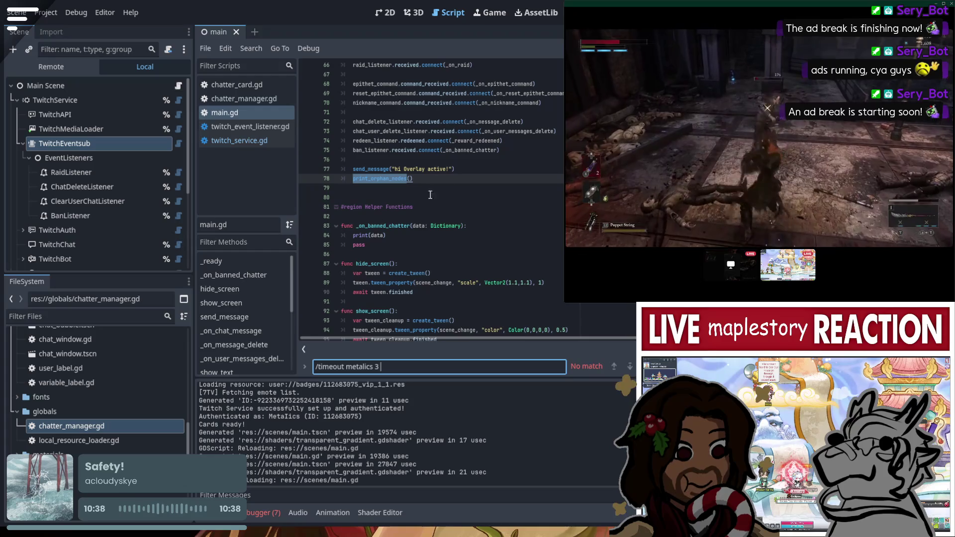
pyautogui.hotkey('ctrl', 'f')
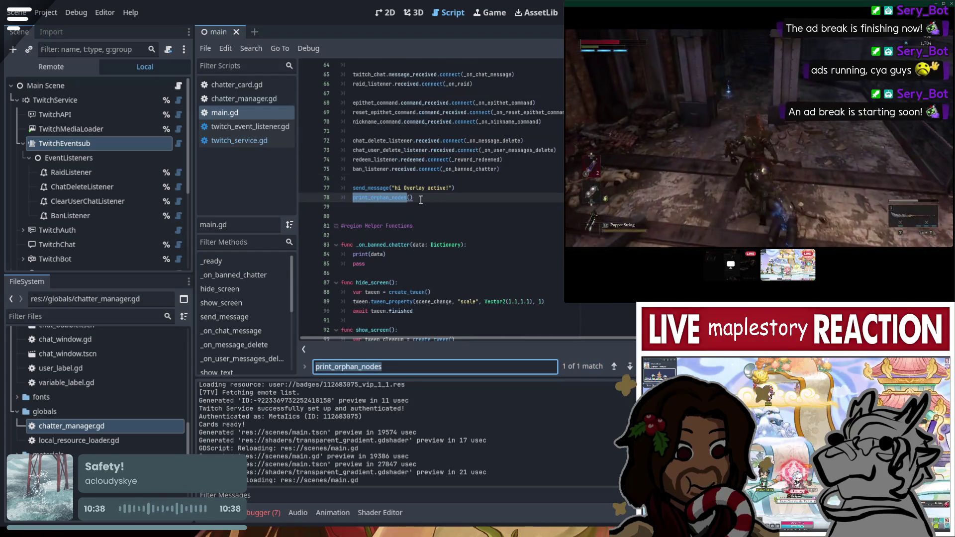
pyautogui.moveTo(421, 198); pyautogui.dragTo(302, 198)
pyautogui.press('BackSpace')
pyautogui.press('BackSpace')
# Stop the running overlay, save main.gd, and run the project again
pyautogui.click(442, 179)
pyautogui.scroll(4, 474, 198)
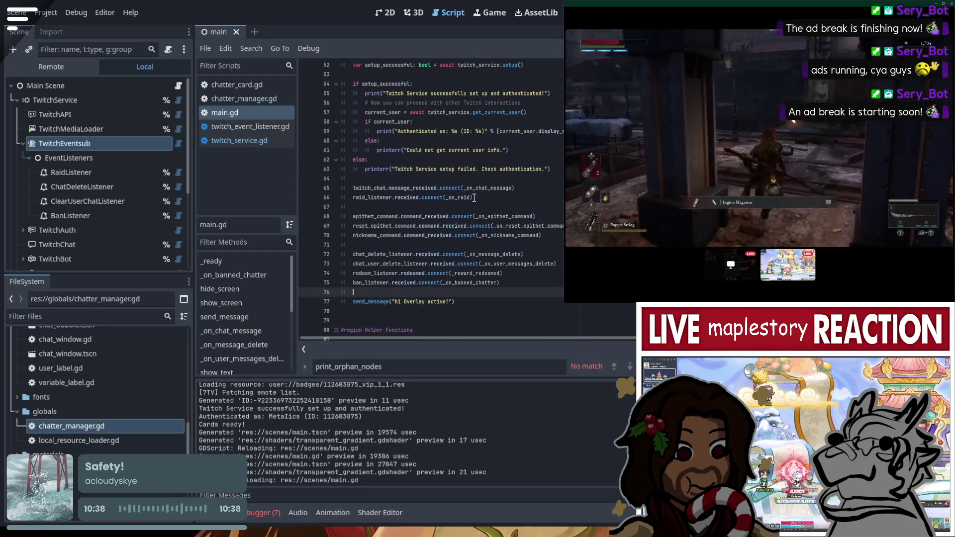
pyautogui.press('F8')
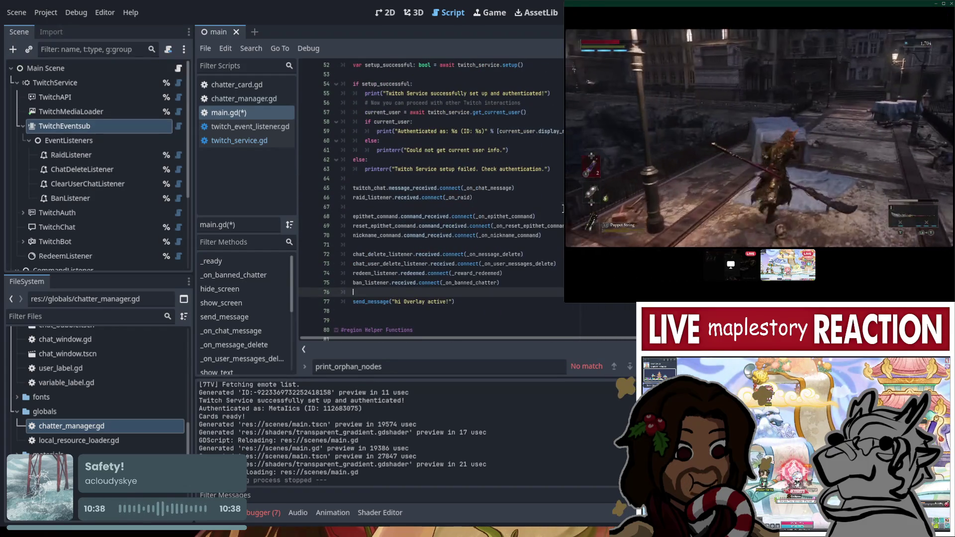
pyautogui.click(353, 206)
pyautogui.scroll(-3, 354, 207)
pyautogui.hotkey('ctrl', 's')
pyautogui.press('F5')
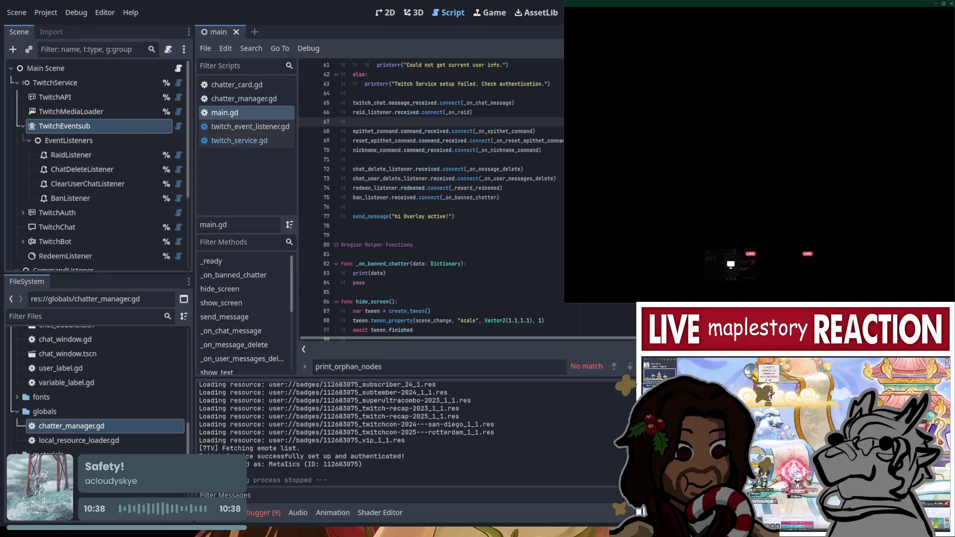
pyautogui.click(91, 157)
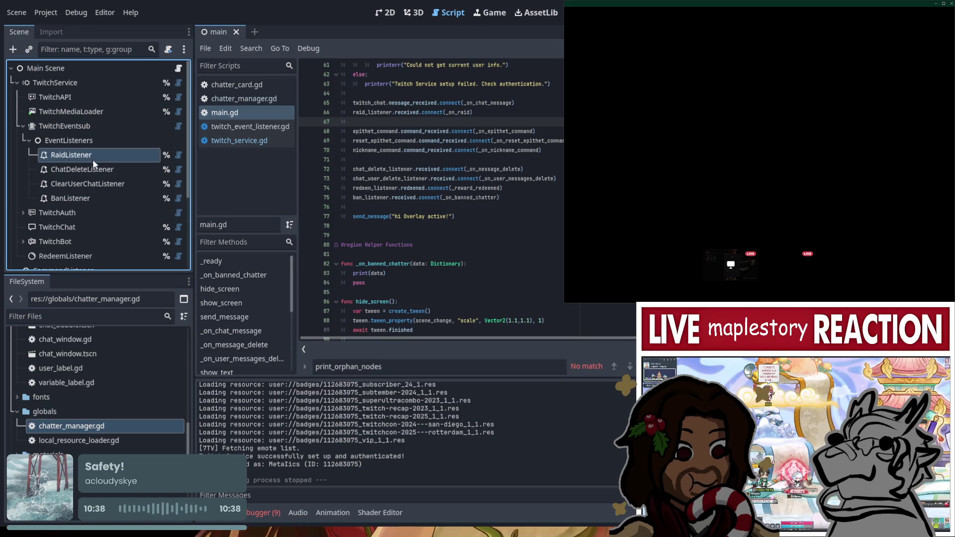
pyautogui.click(94, 172)
pyautogui.click(97, 184)
pyautogui.click(95, 199)
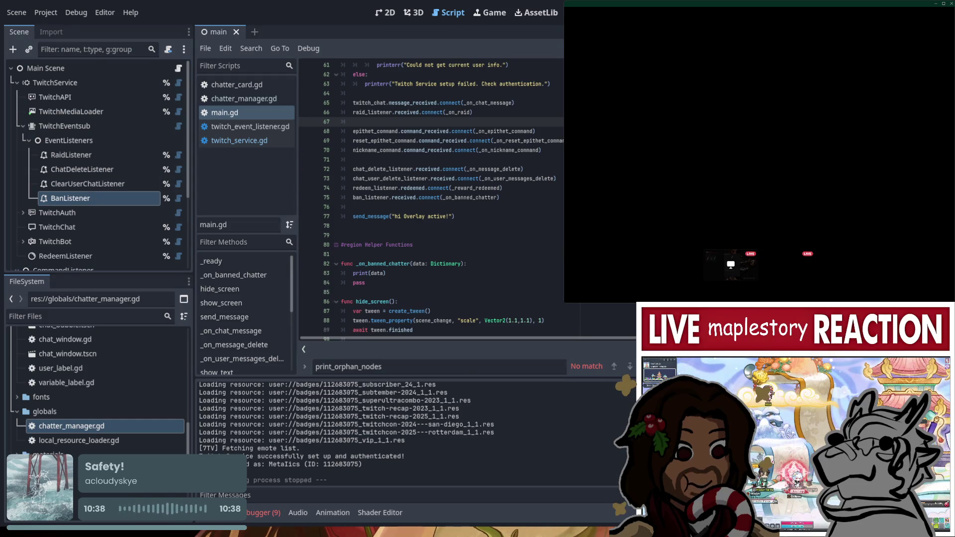
pyautogui.scroll(-1, 443, 425)
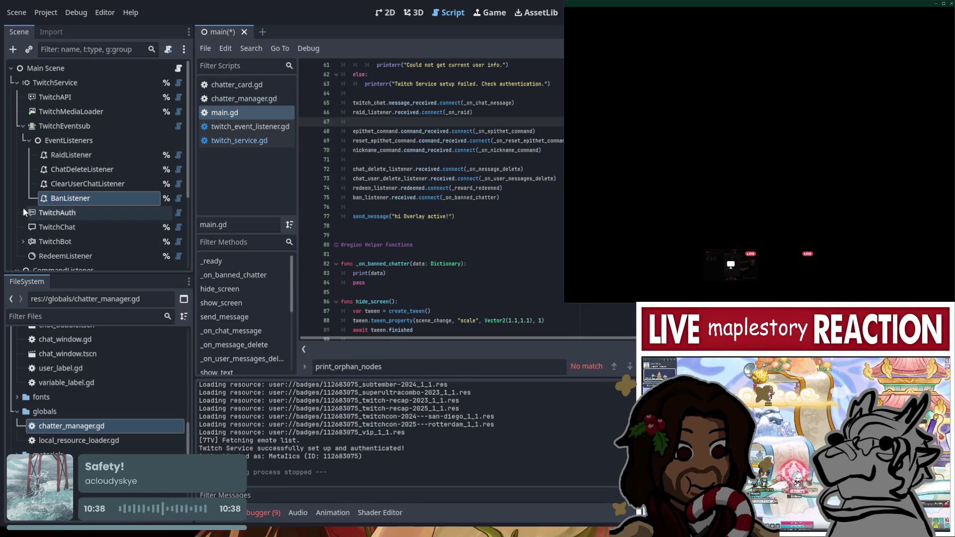
pyautogui.click(77, 183)
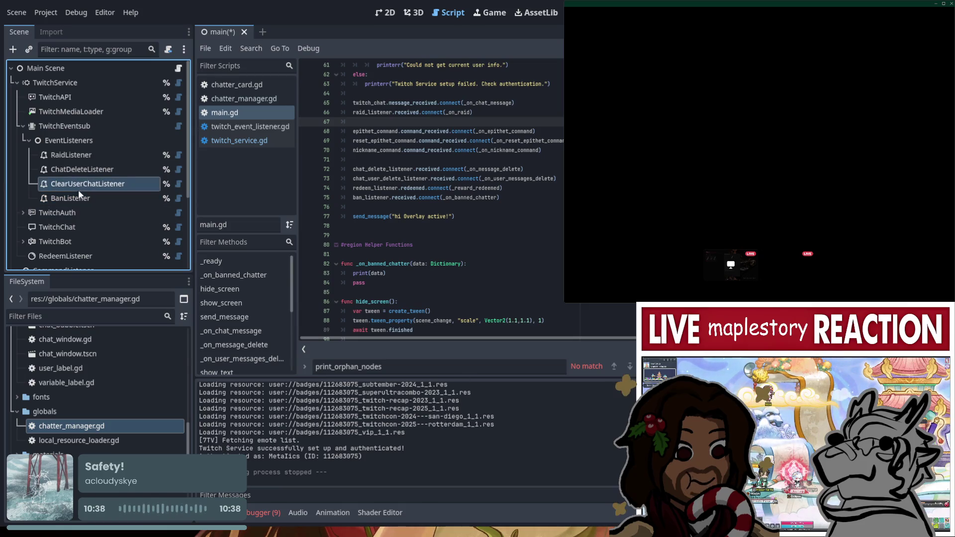
pyautogui.click(85, 174)
pyautogui.click(89, 159)
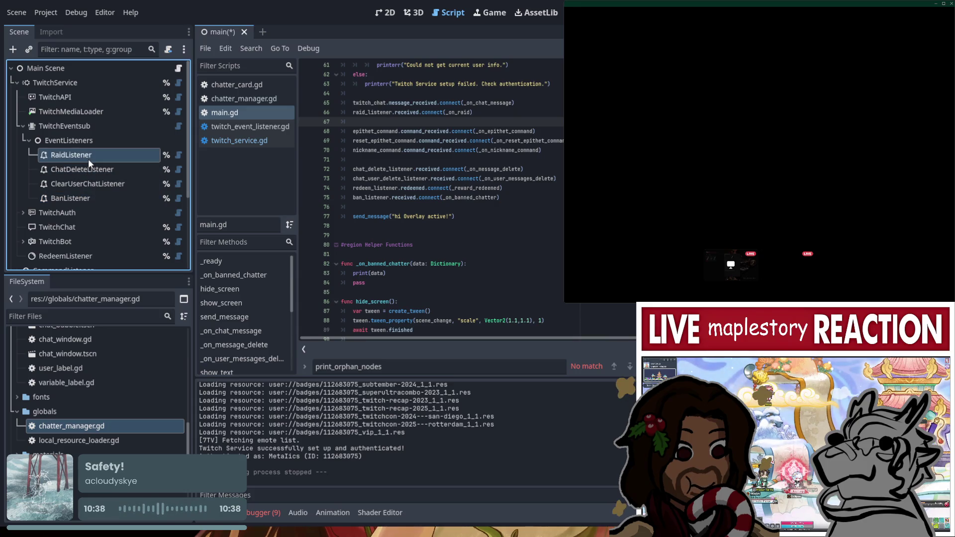
pyautogui.click(91, 146)
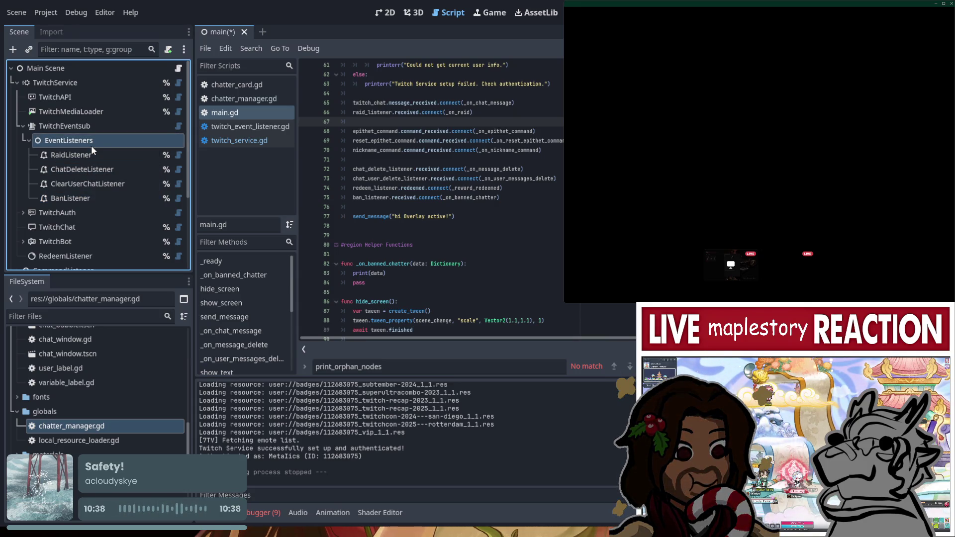
pyautogui.click(93, 129)
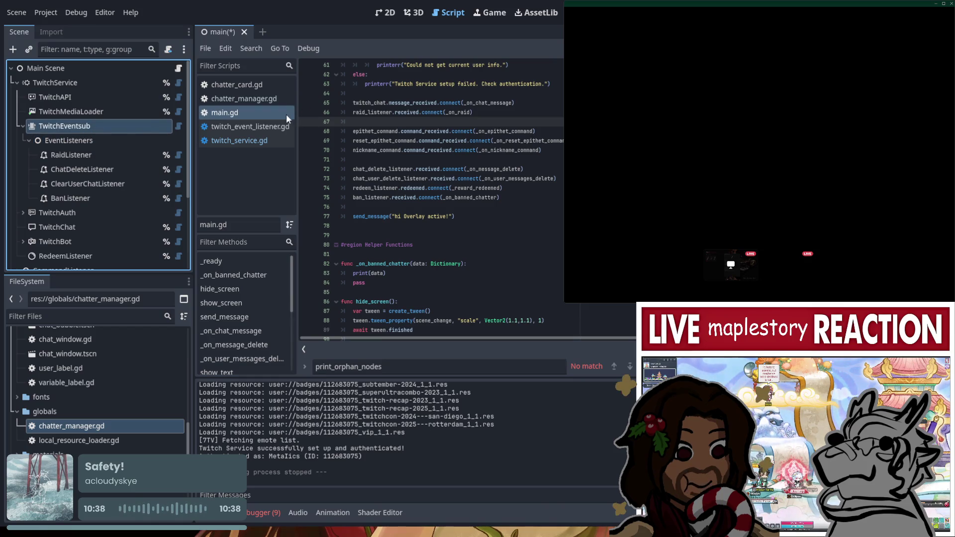
pyautogui.doubleClick(371, 197)
pyautogui.scroll(2, 501, 225)
pyautogui.scroll(15, 501, 224)
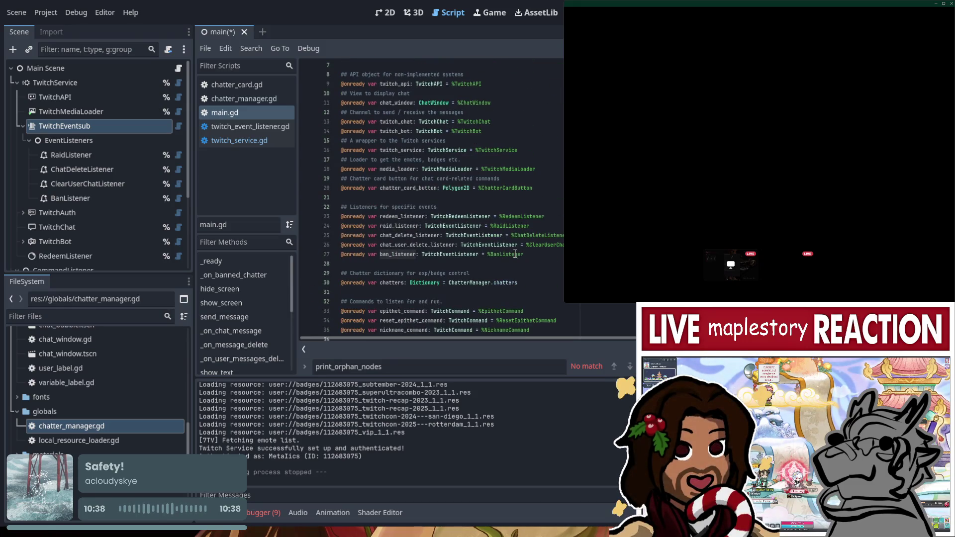
pyautogui.scroll(-18, 516, 254)
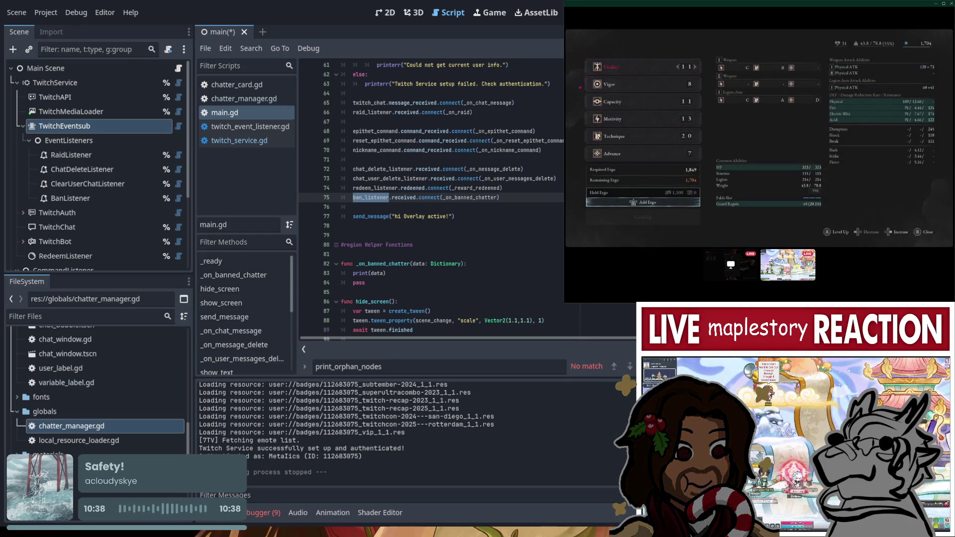
pyautogui.click(485, 219)
pyautogui.scroll(-4, 497, 205)
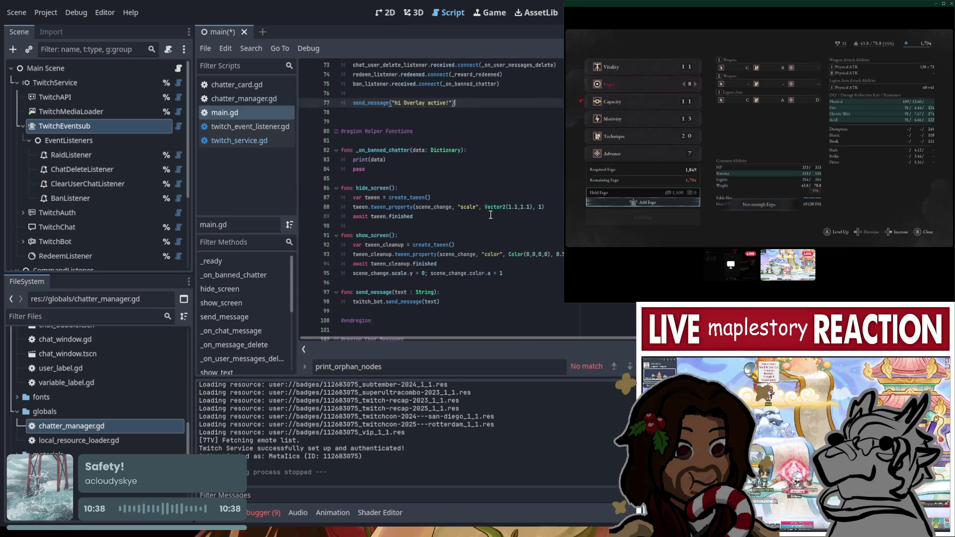
# Lowercase Overlay to read "hi overlay active!", save main.gd, and select the _on_banned_chatter name
pyautogui.click(403, 103)
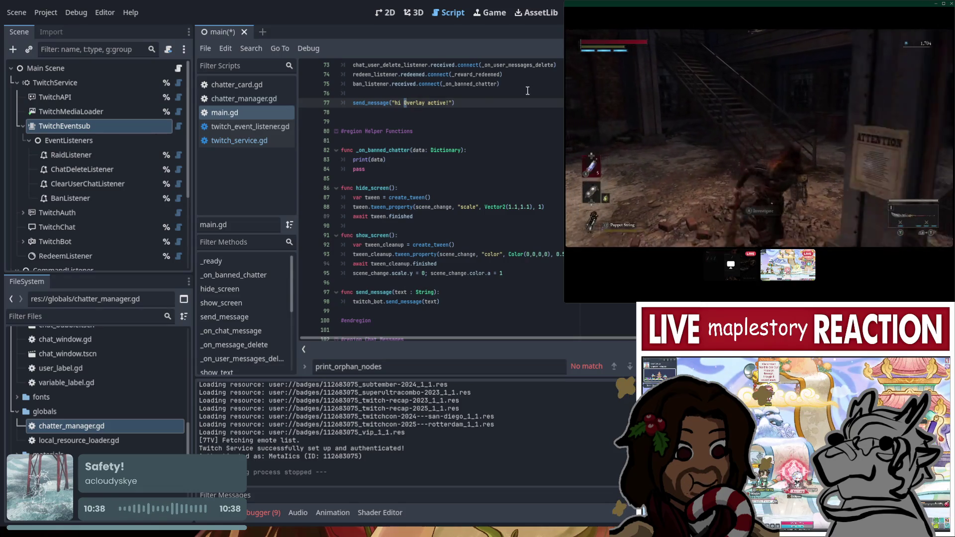
pyautogui.press('Delete')
pyautogui.write('o')
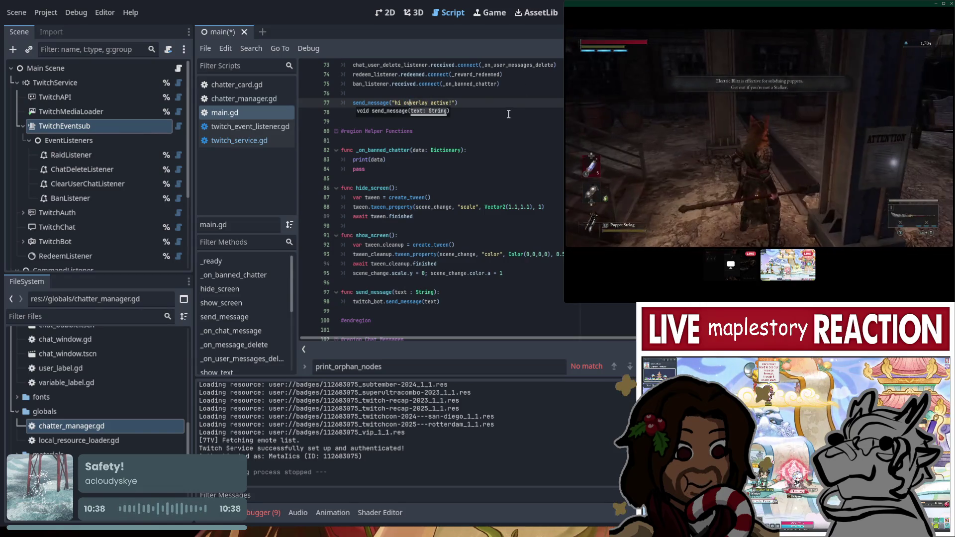
pyautogui.click(505, 132)
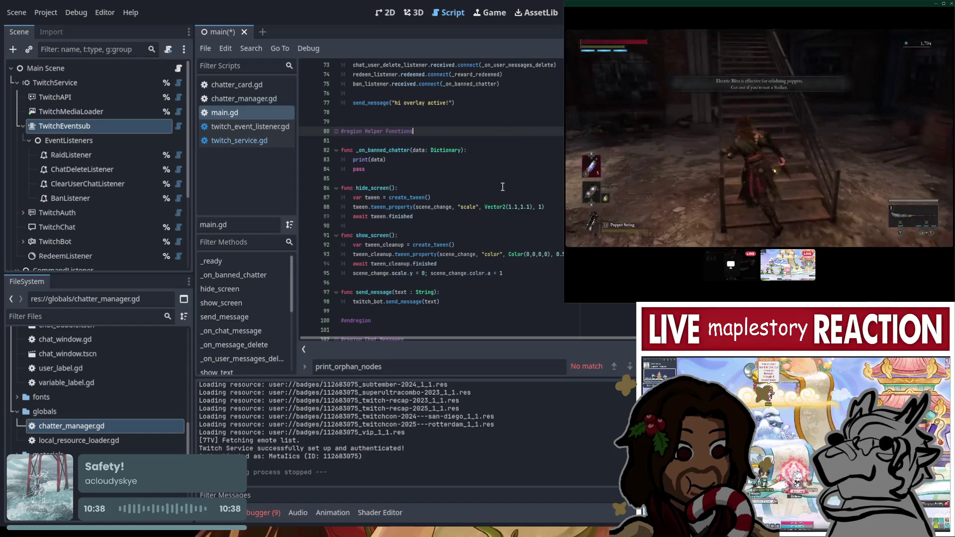
pyautogui.hotkey('ctrl', 's')
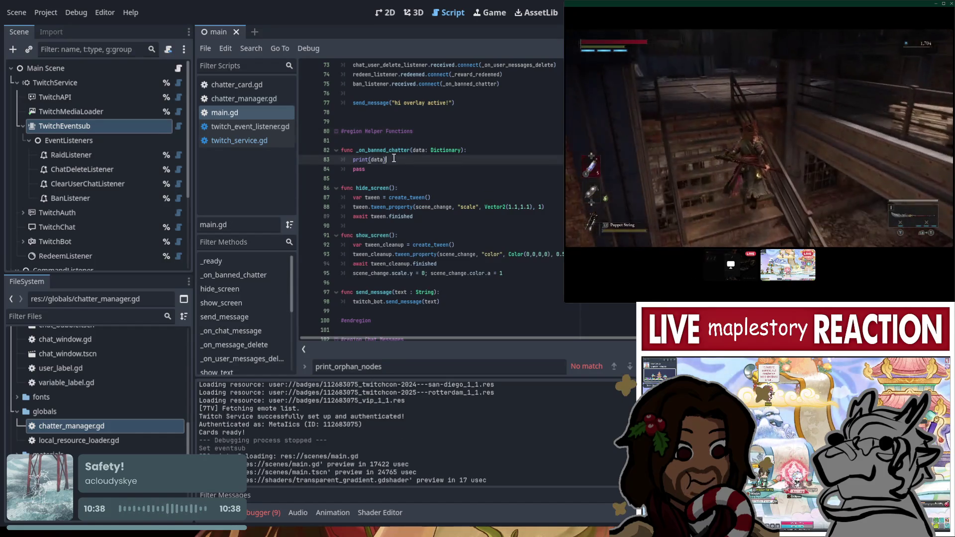
pyautogui.click(393, 152)
pyautogui.doubleClick(393, 151)
# Review main.gd's listener connections, selecting chat_delete_listener on line 72
pyautogui.scroll(2, 440, 181)
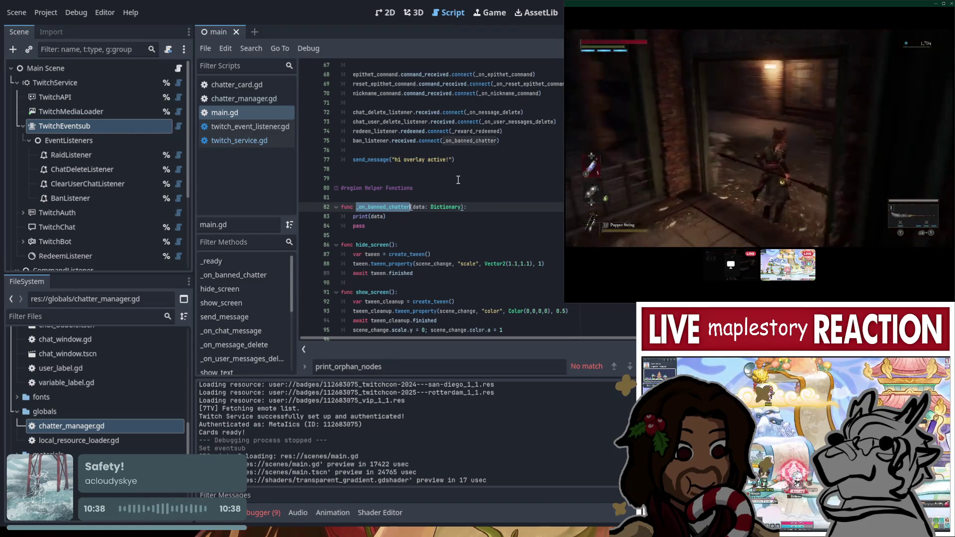
pyautogui.scroll(2, 496, 213)
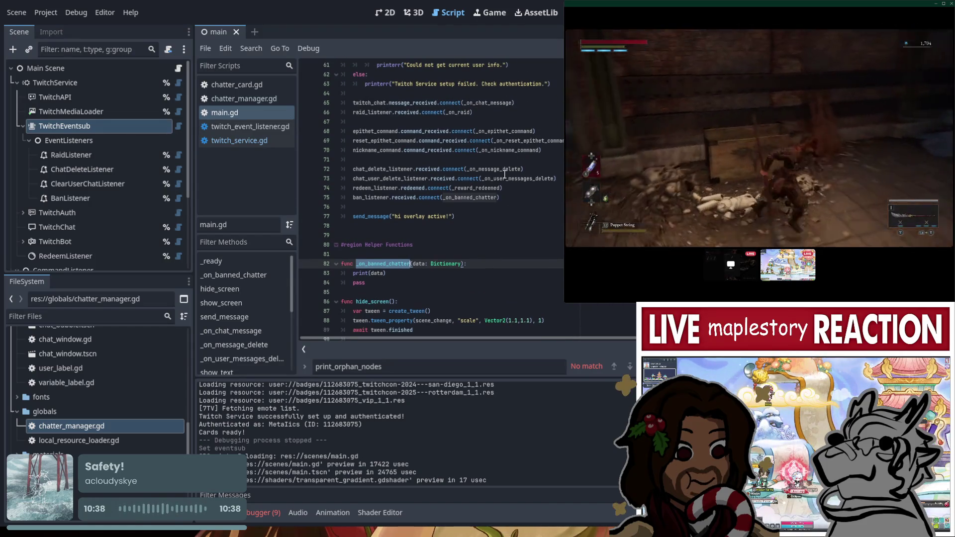
pyautogui.click(503, 169)
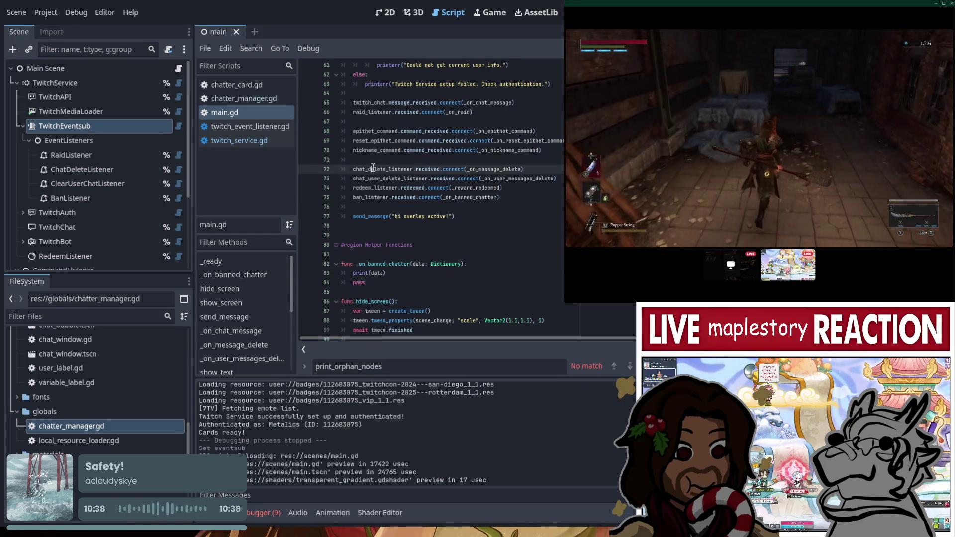
pyautogui.doubleClick(386, 170)
pyautogui.scroll(10, 410, 213)
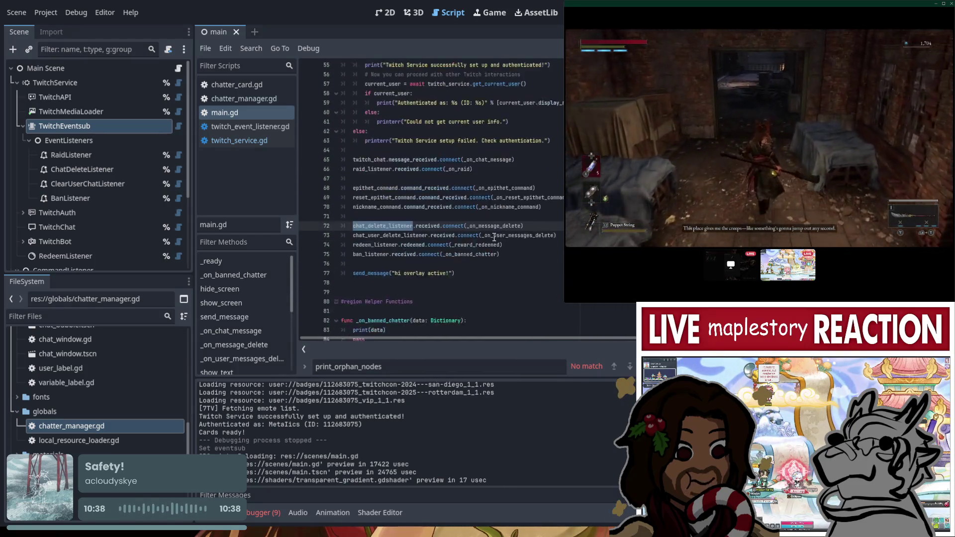
pyautogui.scroll(3, 501, 227)
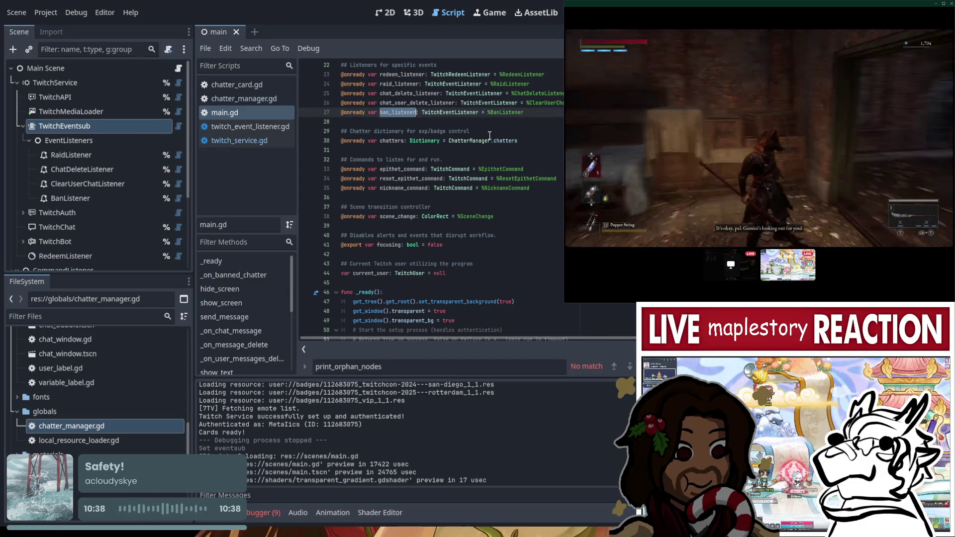
pyautogui.scroll(-6, 491, 140)
pyautogui.scroll(-9, 491, 140)
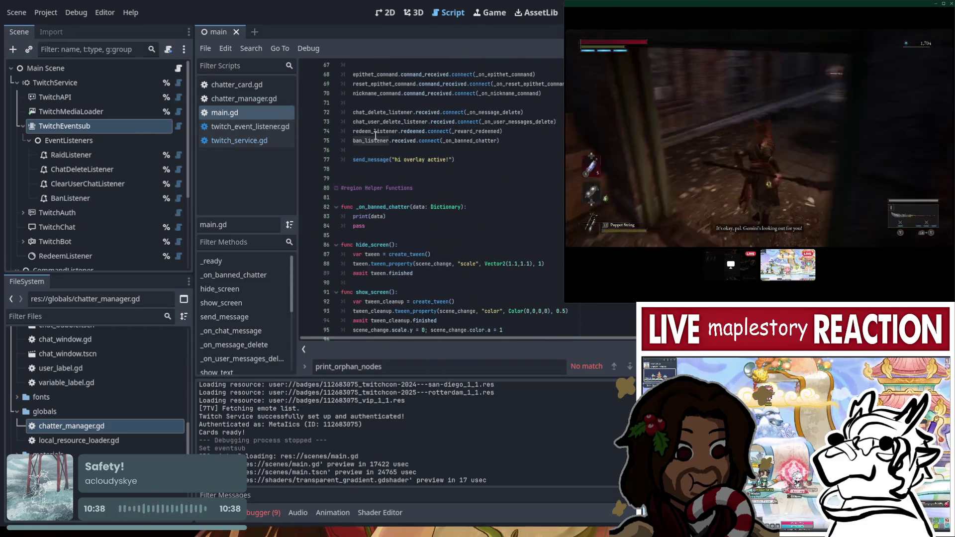
# Run the overlay project from the scene tree and show the runtime errors
pyautogui.click(121, 127)
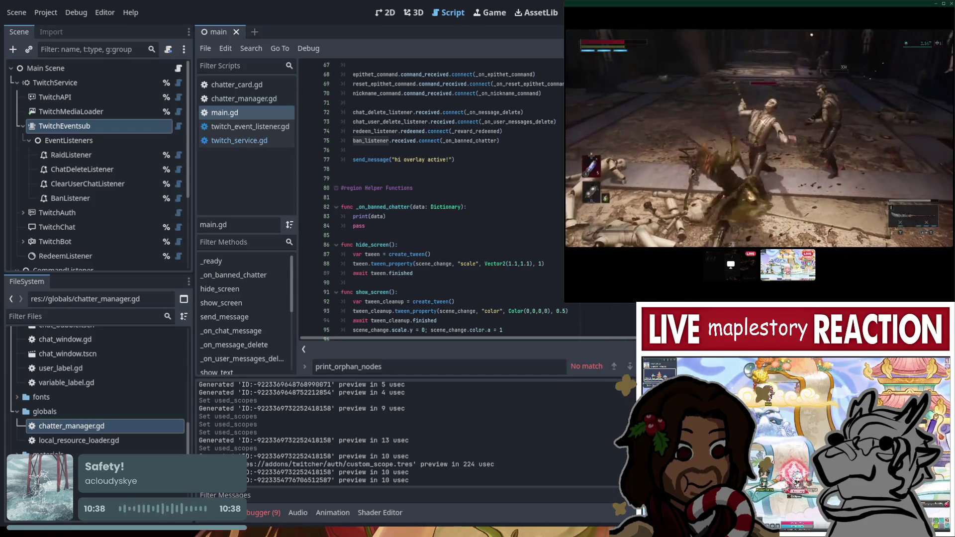
pyautogui.press('F5')
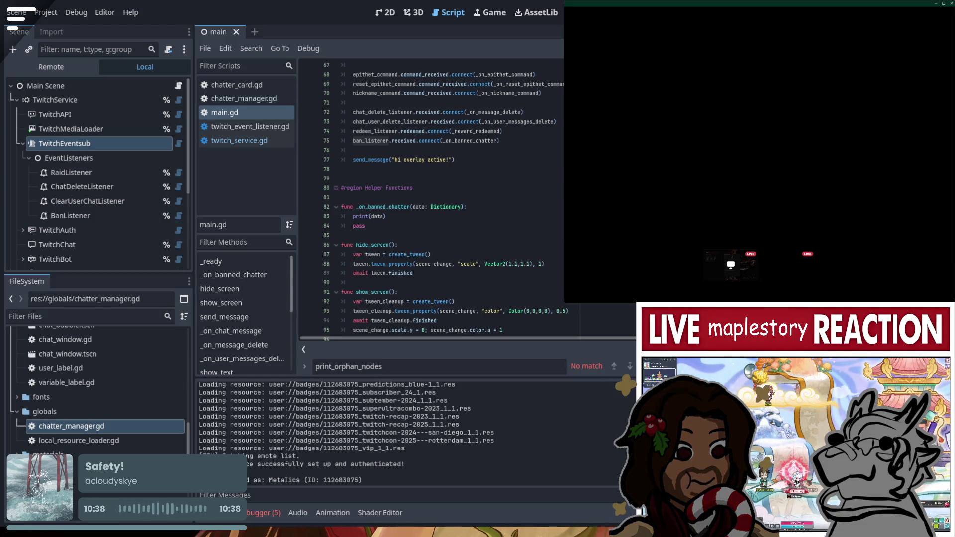
pyautogui.click(263, 512)
# Jump from the Errors list to the twitch_api.gd:118 create_eventsub_subscription error source
pyautogui.click(271, 385)
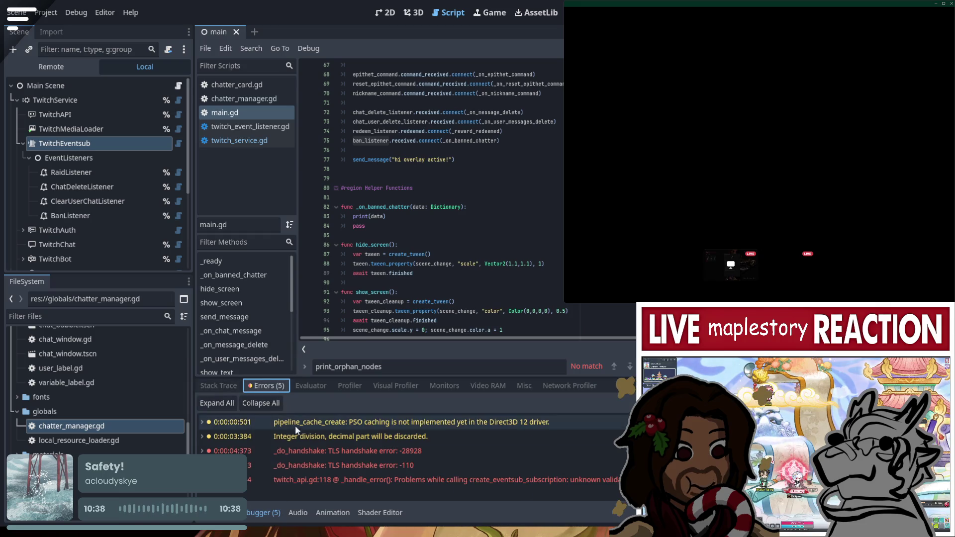
pyautogui.doubleClick(364, 479)
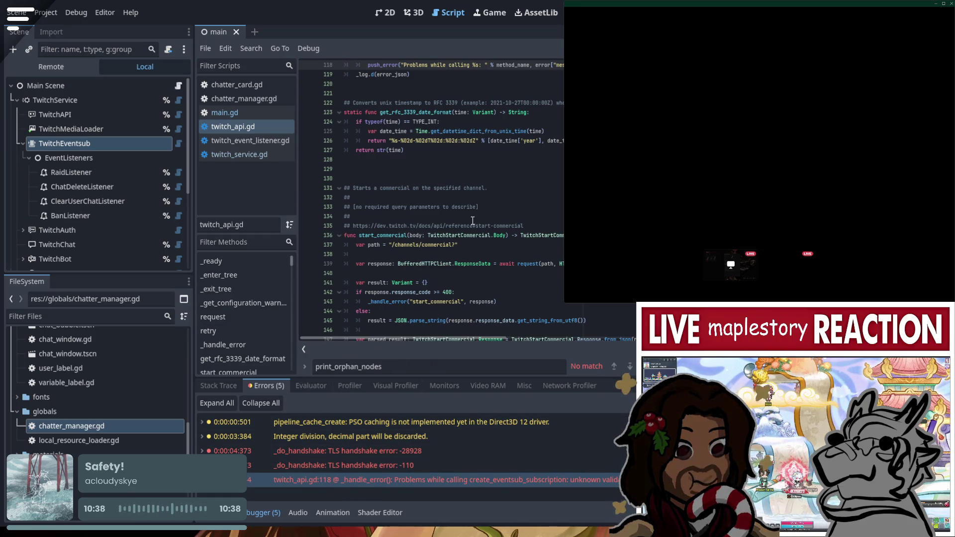
pyautogui.scroll(2, 472, 220)
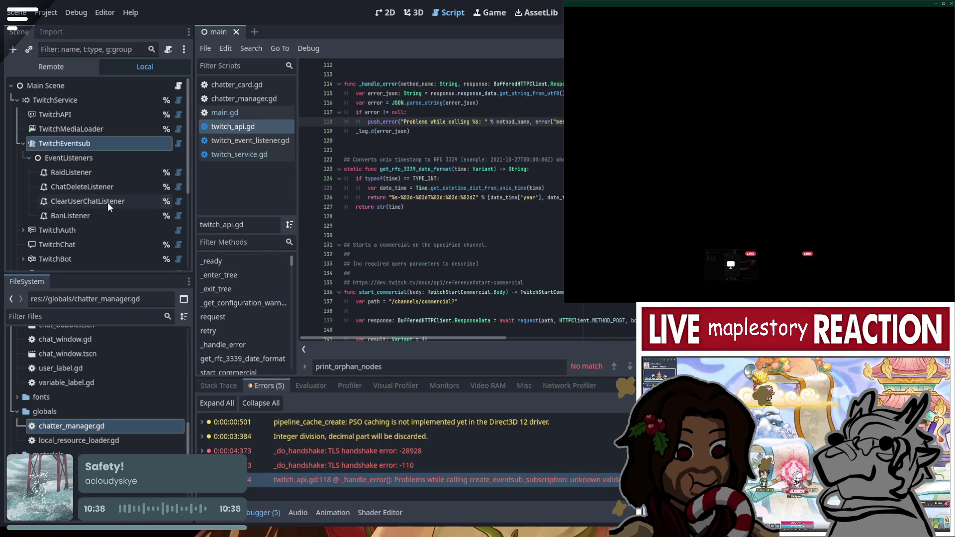
# Inspect BanListener's subscription property in twitch_event_listener.gd, then run the project again
pyautogui.click(100, 213)
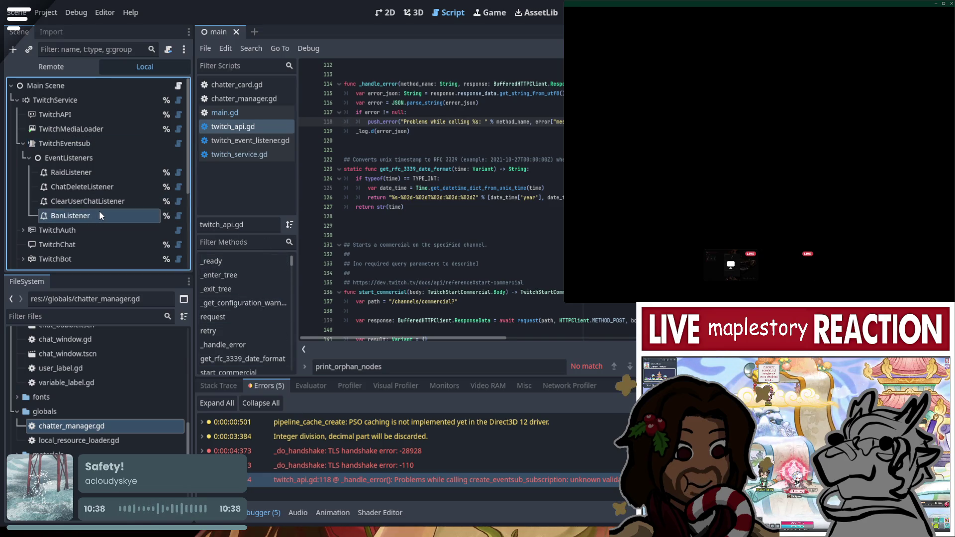
pyautogui.click(232, 143)
pyautogui.click(495, 245)
pyautogui.scroll(10, 495, 247)
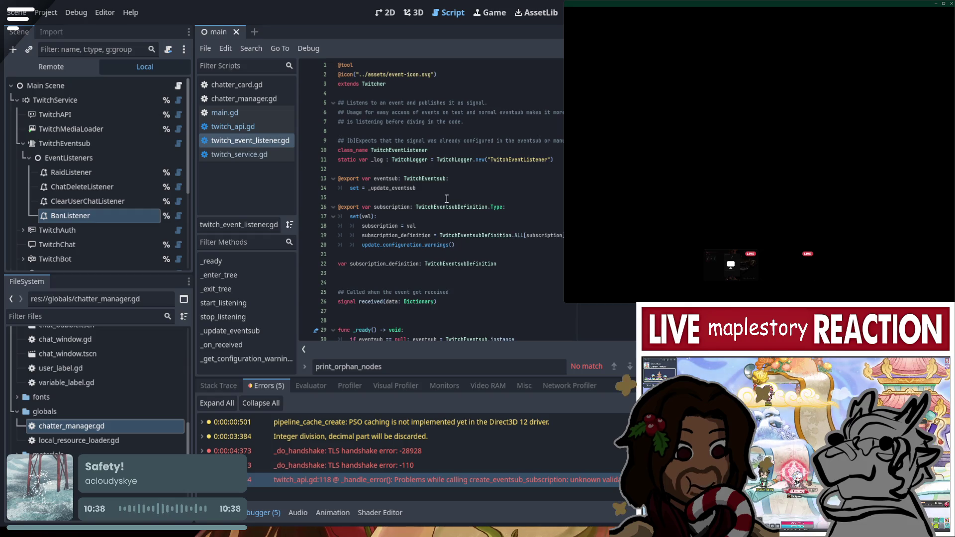
pyautogui.doubleClick(398, 207)
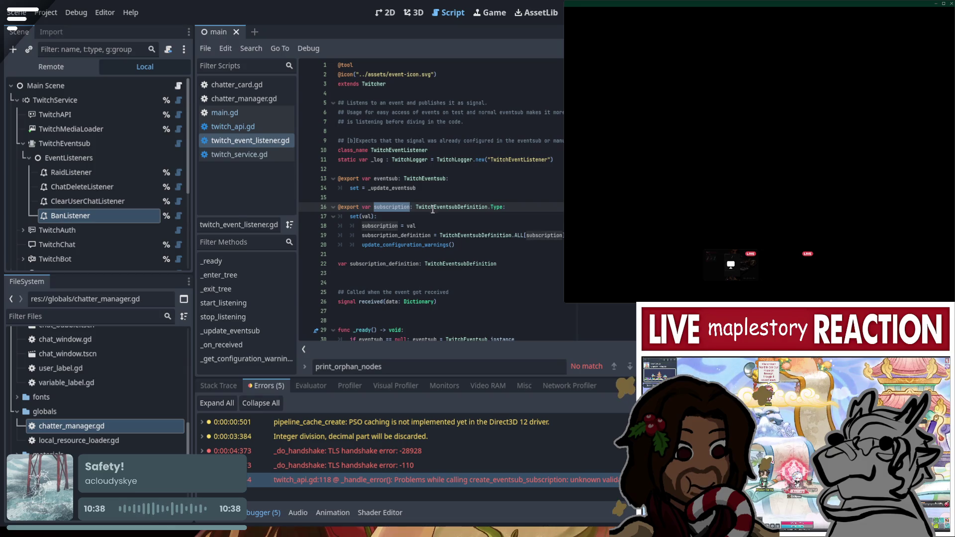
pyautogui.scroll(-1, 432, 231)
pyautogui.scroll(-1, 95, 169)
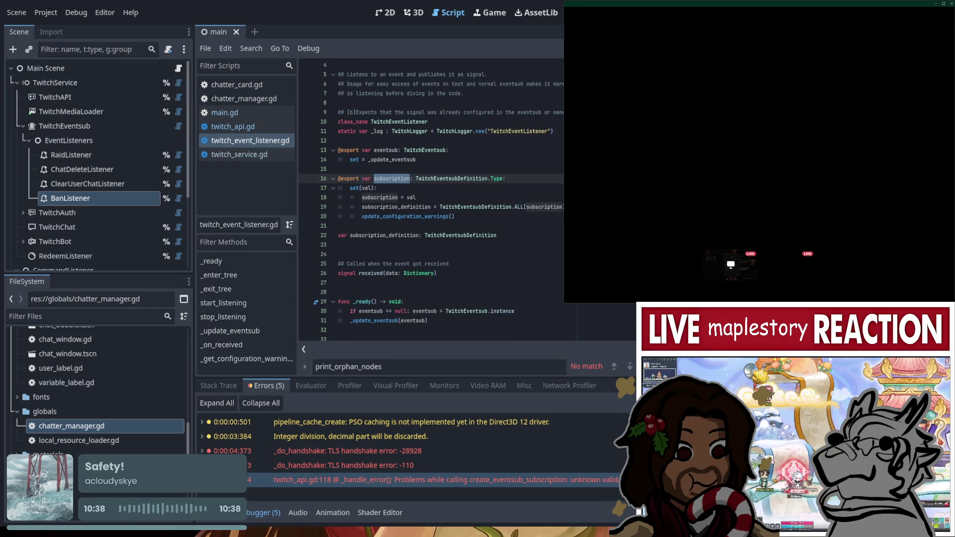
pyautogui.press('F5')
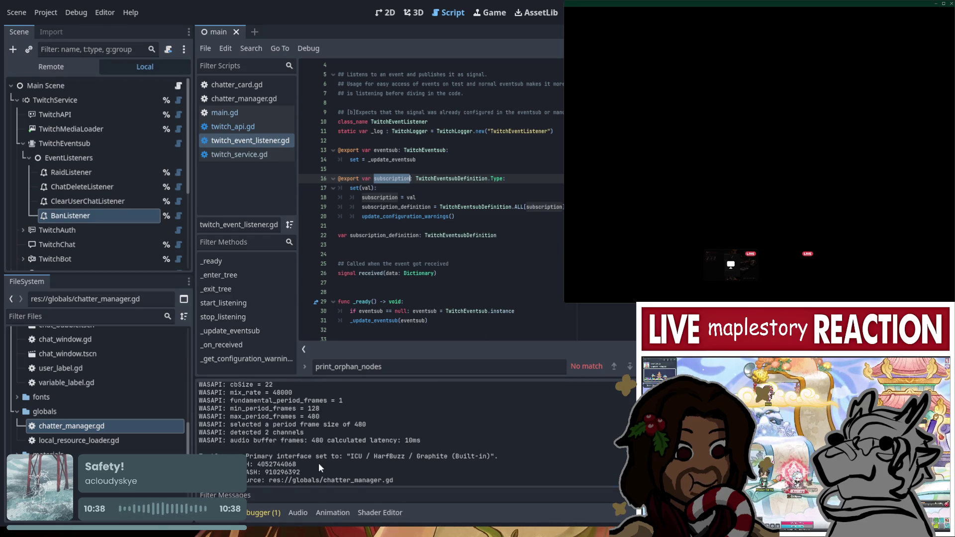
# Open the new run's 3 errors and jump to the twitch_api.gd:118 subscription error
pyautogui.click(266, 514)
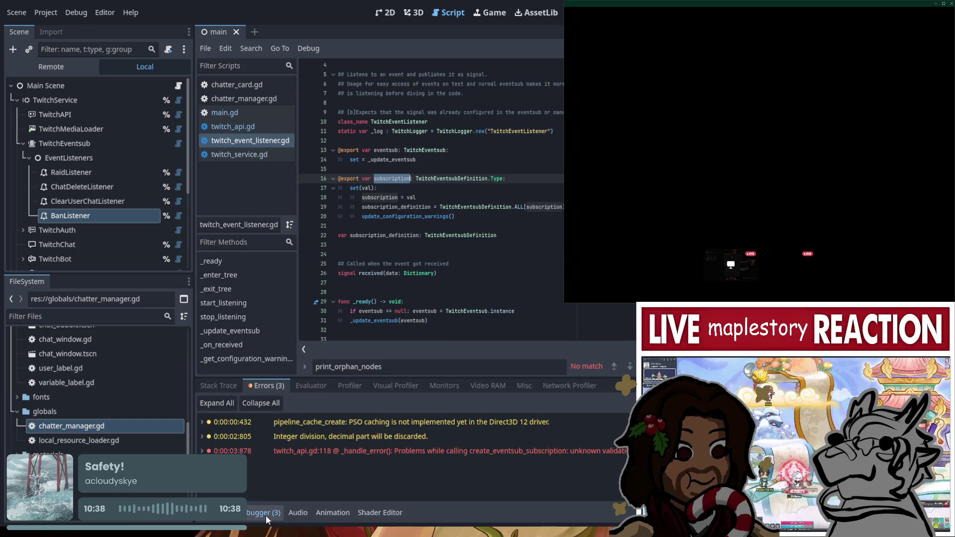
pyautogui.click(311, 458)
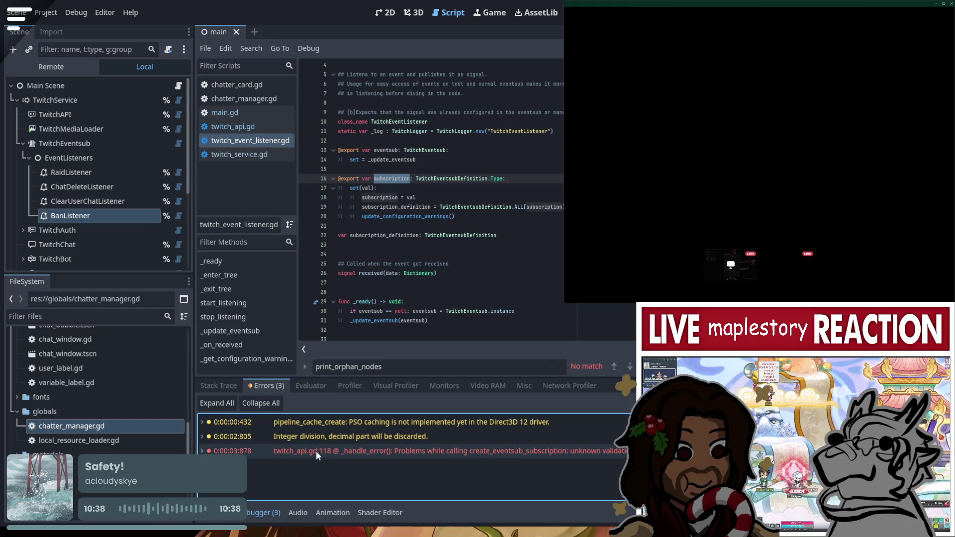
pyautogui.doubleClick(316, 452)
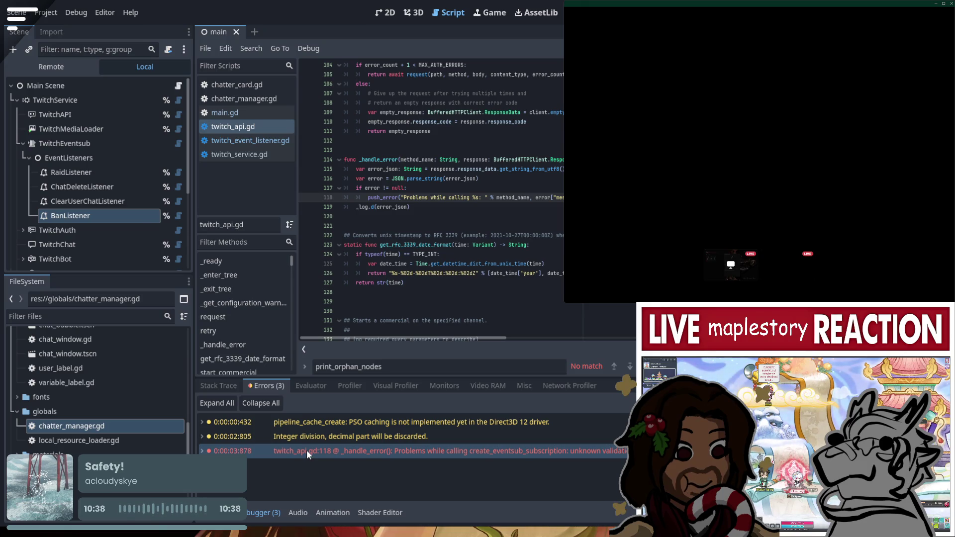
pyautogui.scroll(8, 431, 250)
pyautogui.scroll(-4, 431, 250)
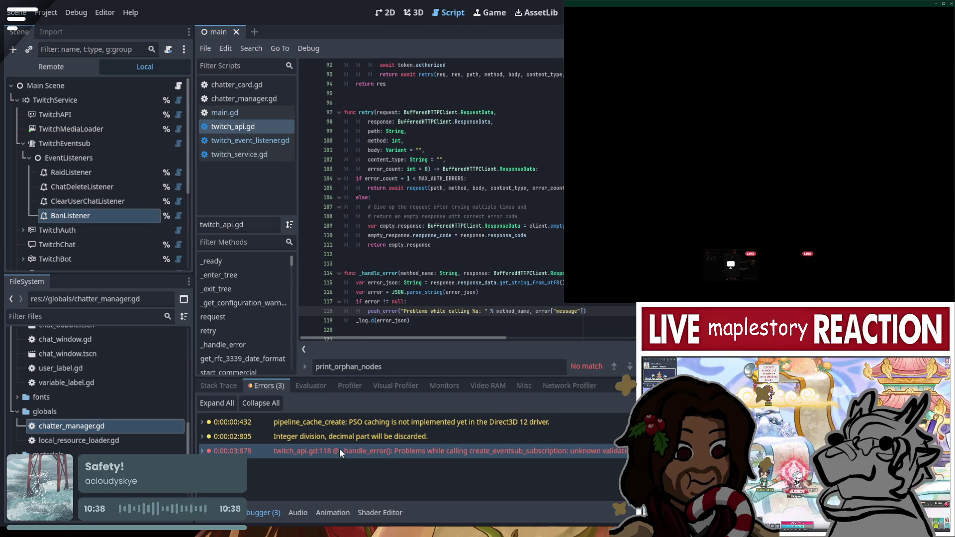
pyautogui.click(453, 254)
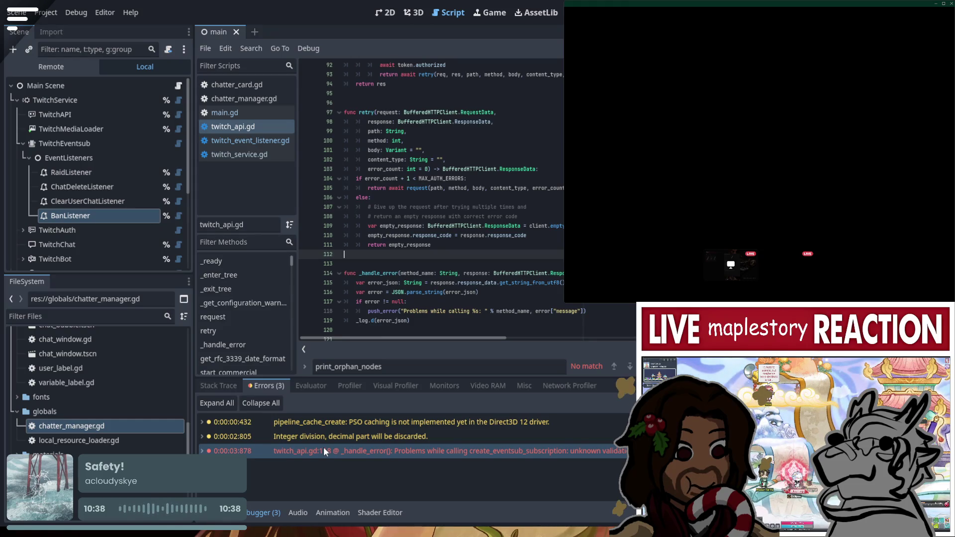
pyautogui.scroll(-10, 467, 283)
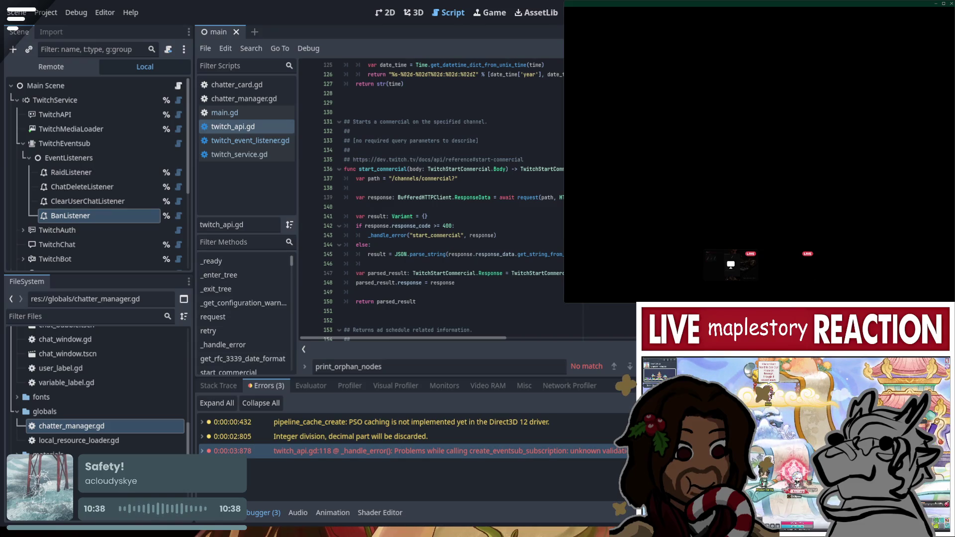
pyautogui.scroll(2, 563, 281)
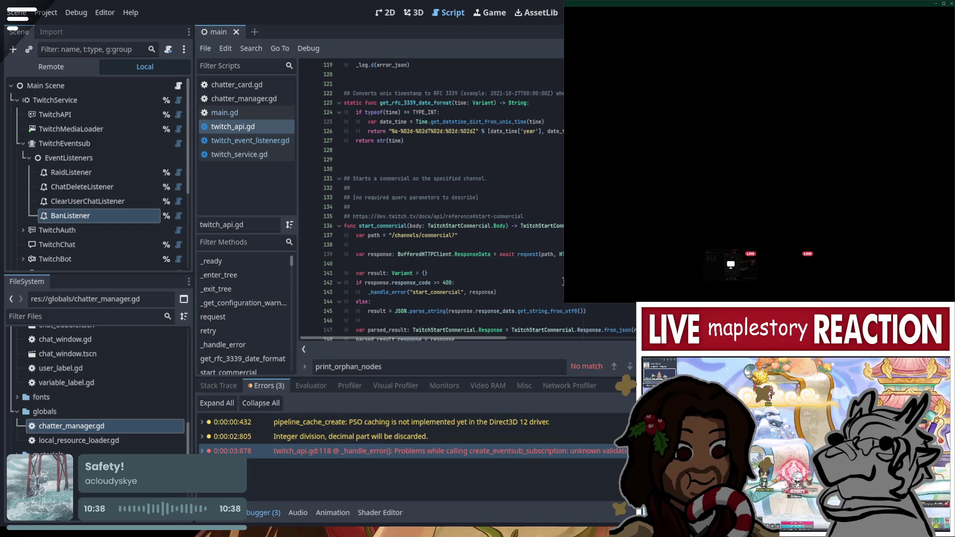
pyautogui.scroll(8, 563, 282)
pyautogui.scroll(4, 562, 284)
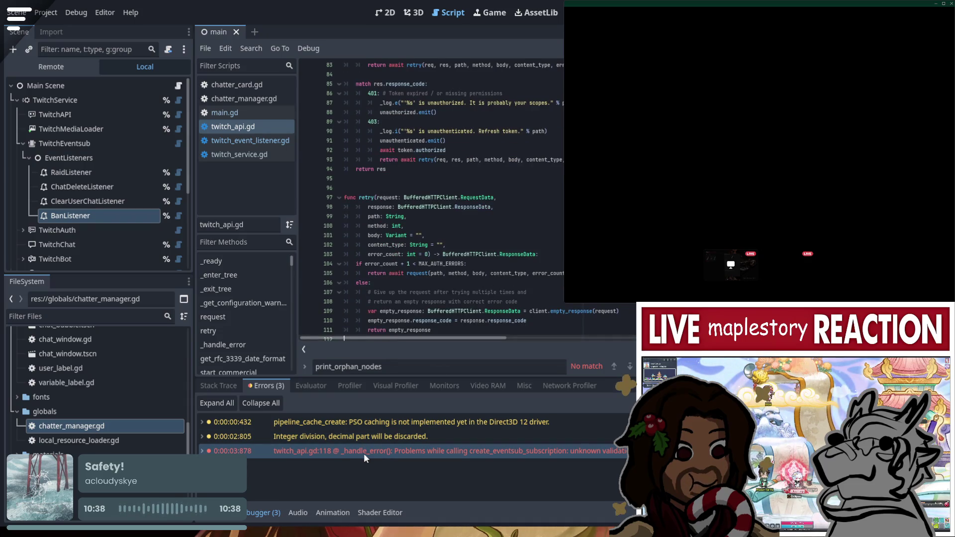
pyautogui.click(512, 188)
# Search twitch_api.gd for 'request' to locate the request function and its retry logic
pyautogui.hotkey('ctrl', 'f')
pyautogui.write('request')
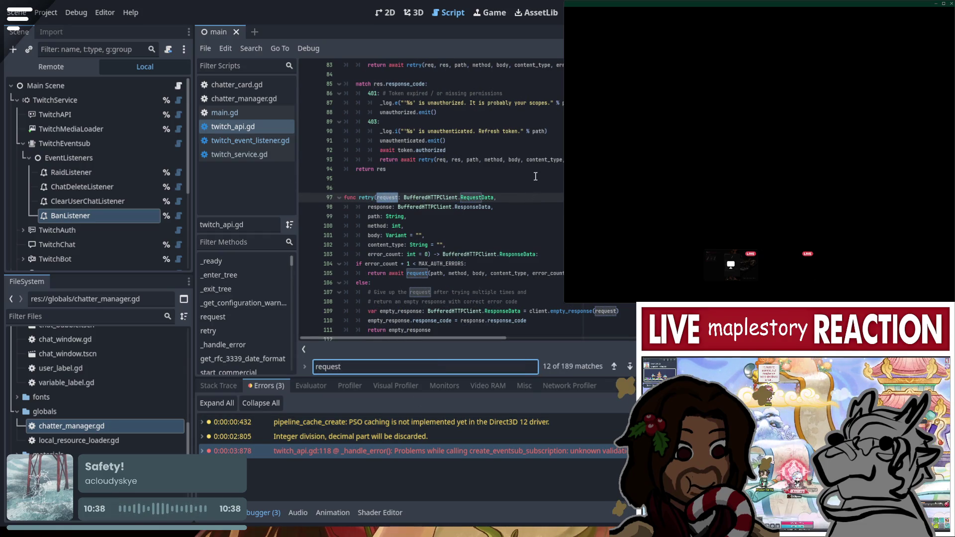
pyautogui.click(614, 366)
pyautogui.click(614, 366)
pyautogui.scroll(4, 524, 296)
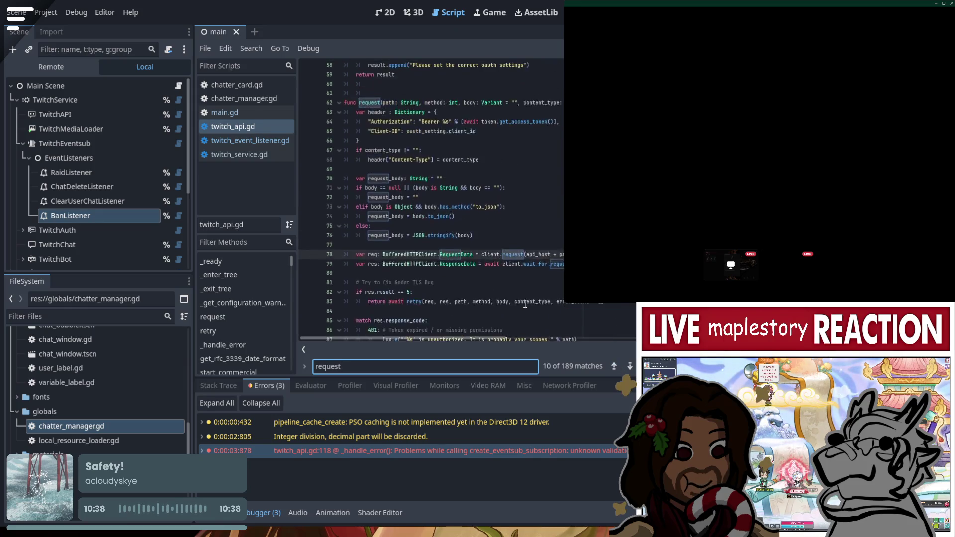
pyautogui.press('Escape')
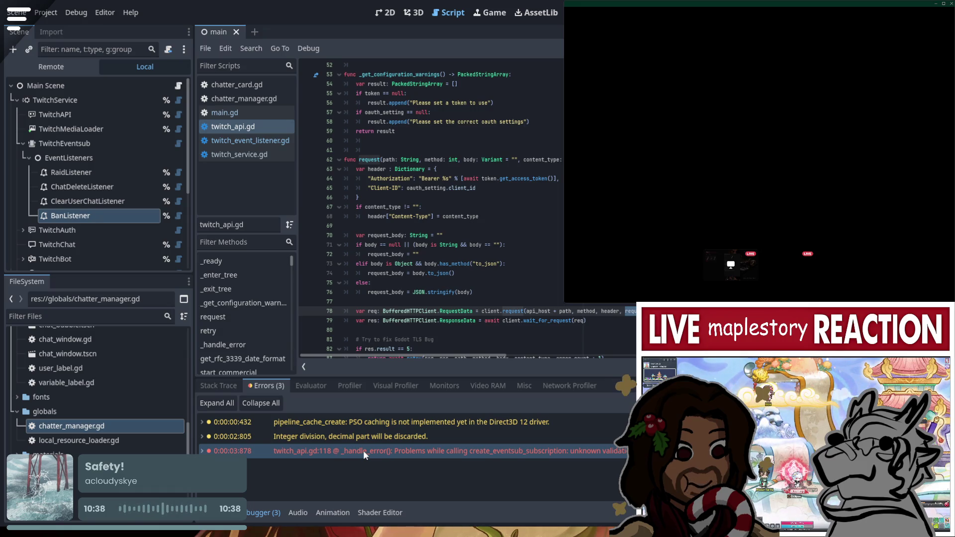
pyautogui.scroll(-4, 522, 294)
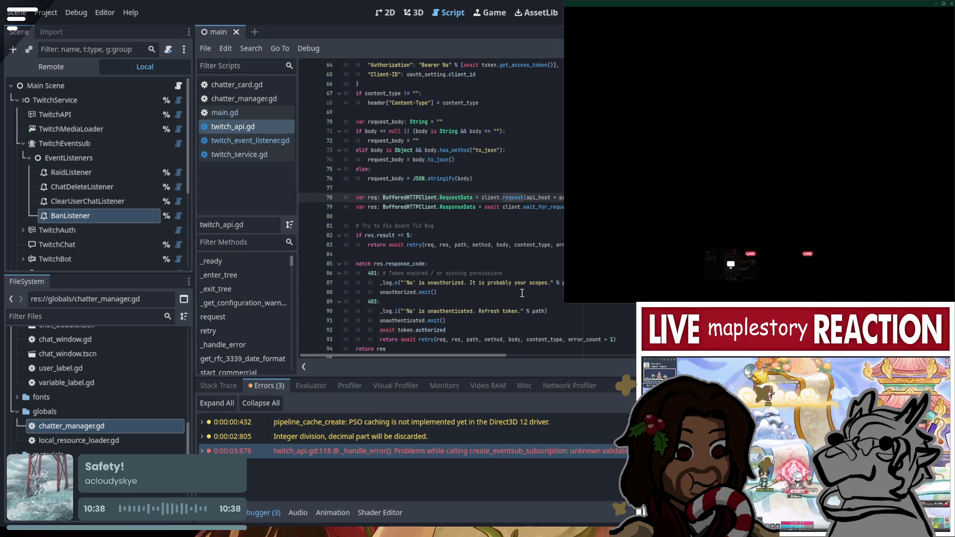
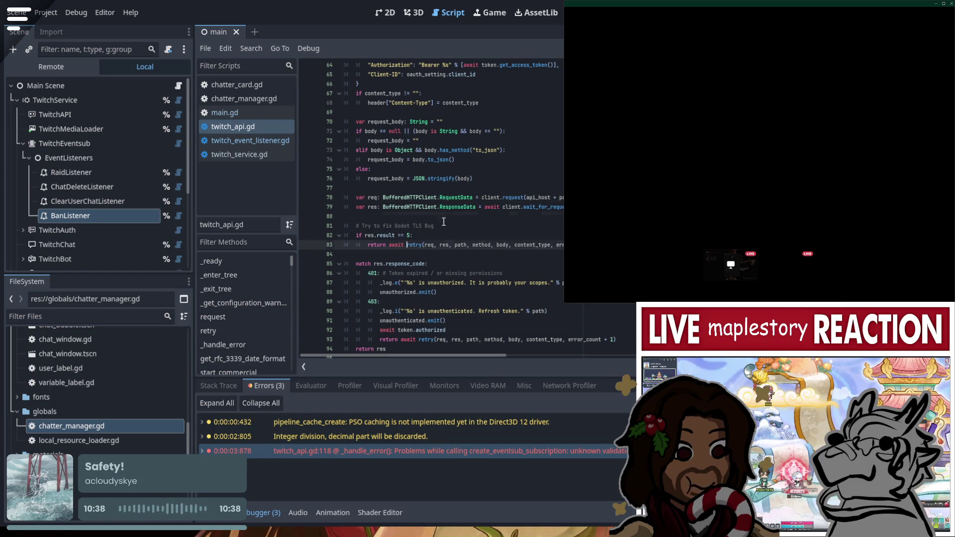
# Find 'create_even' in twitch_api.gd to reach create_eventsub_subscription at line 1722, then select TwitchEventsub
pyautogui.hotkey('ctrl', 'f')
pyautogui.write('create')
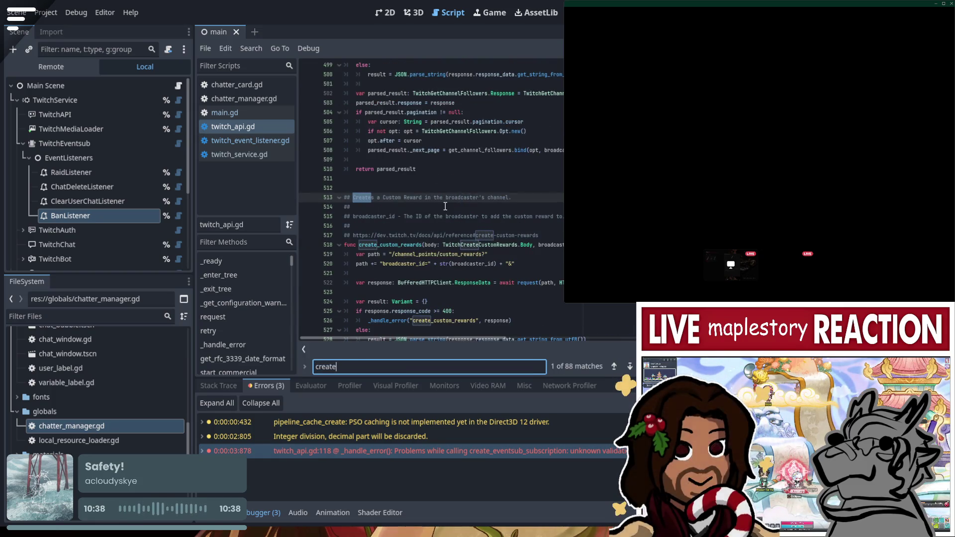
pyautogui.write('_even')
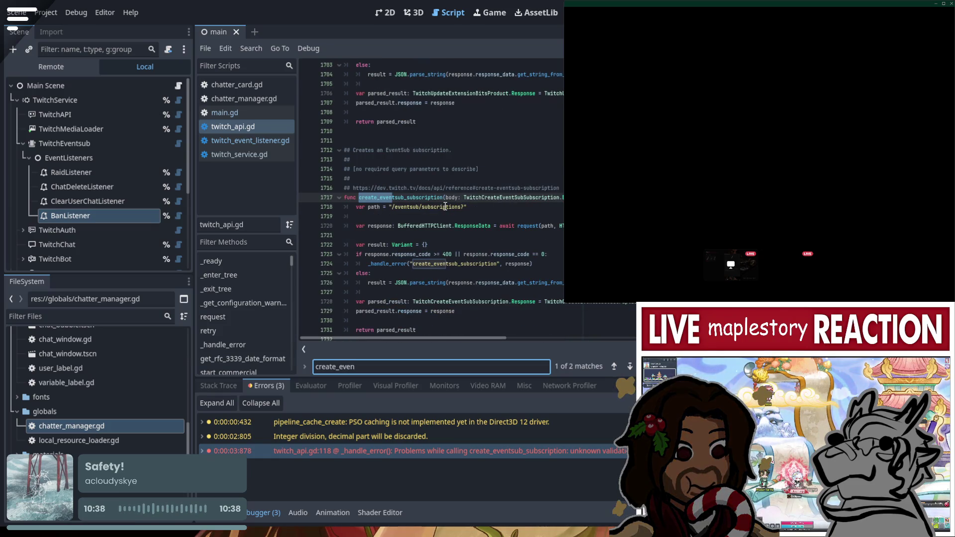
pyautogui.press('Escape')
pyautogui.click(455, 246)
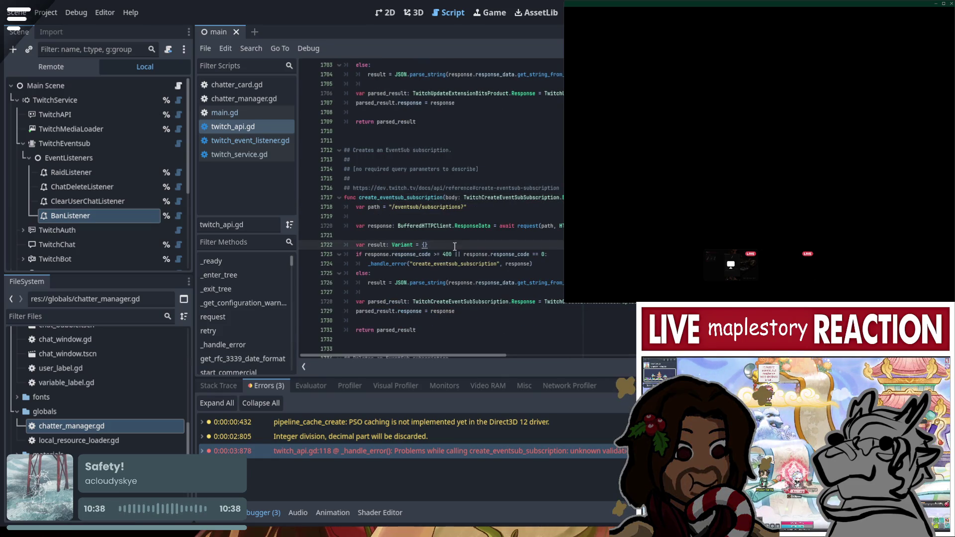
pyautogui.click(93, 141)
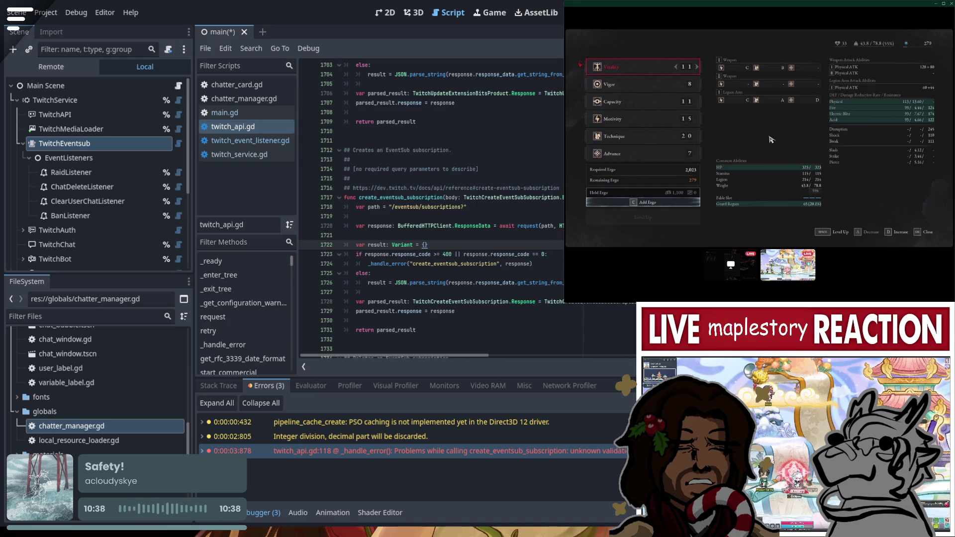
# Restart the project and jump from the twitch_api.gd:118 error to the _handle_error code
pyautogui.press('F8')
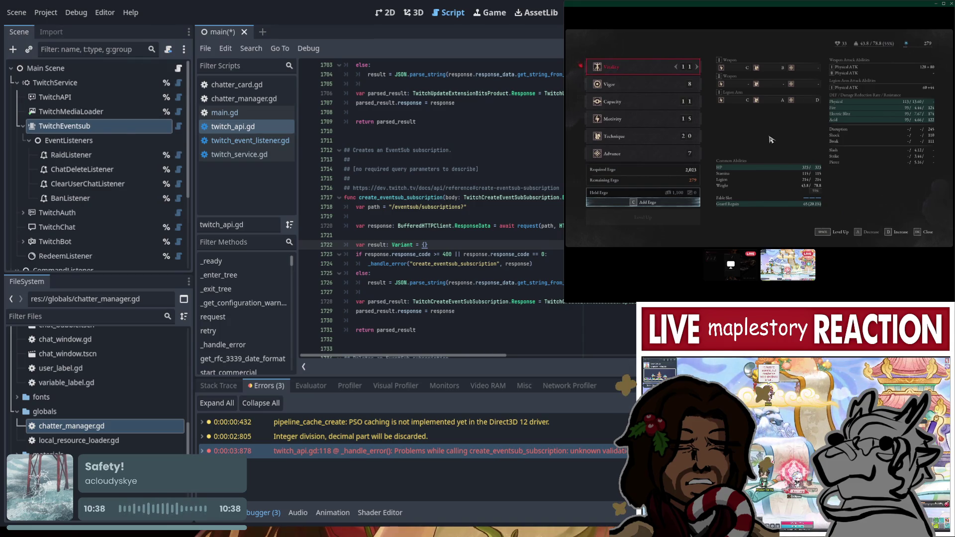
pyautogui.press('F5')
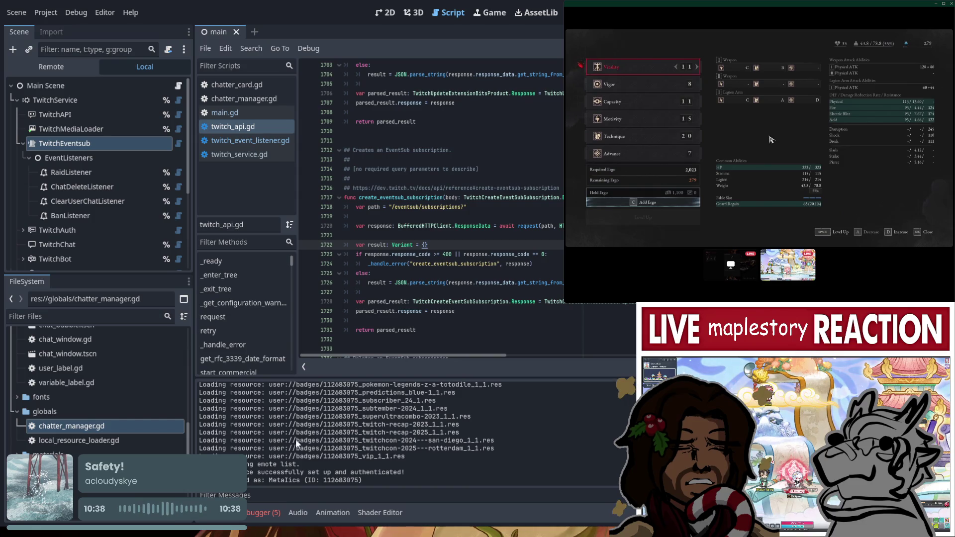
pyautogui.click(264, 510)
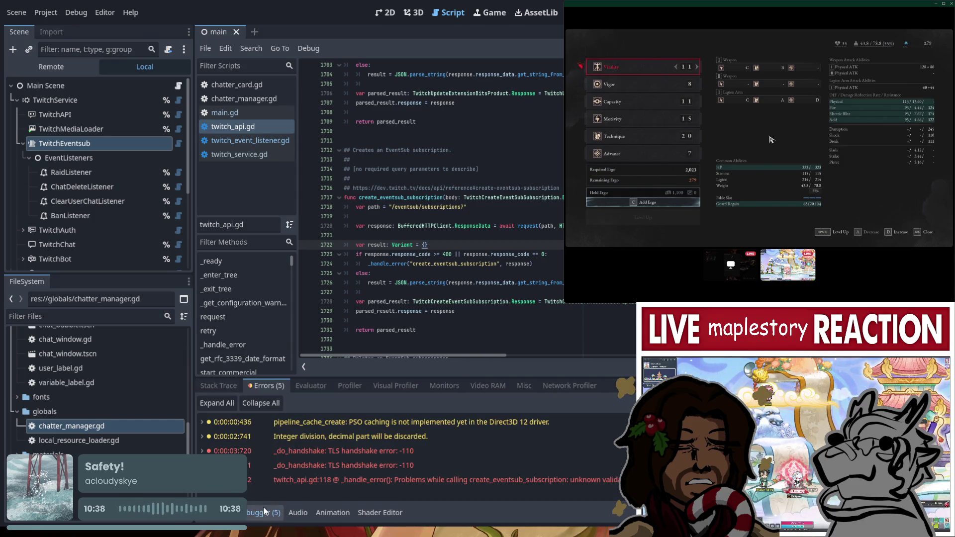
pyautogui.doubleClick(297, 480)
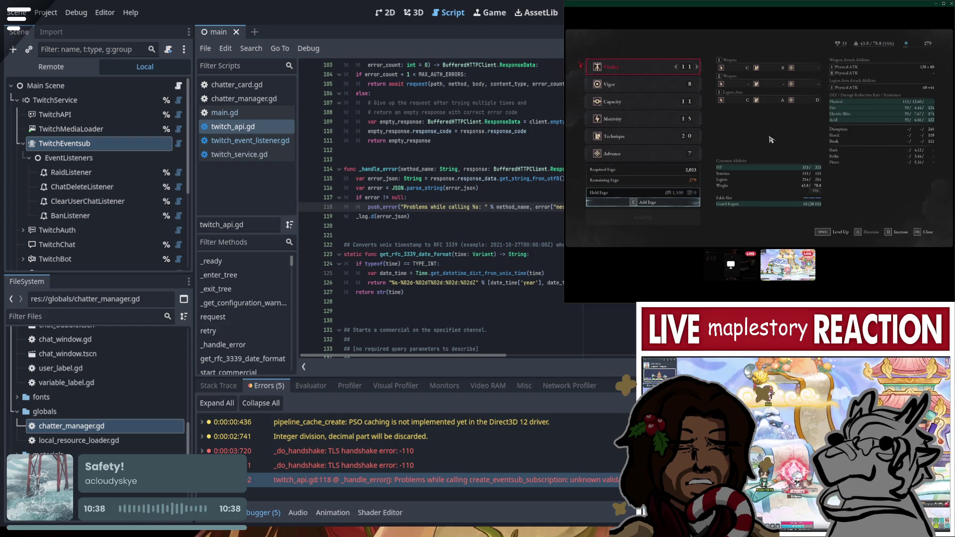
pyautogui.click(114, 147)
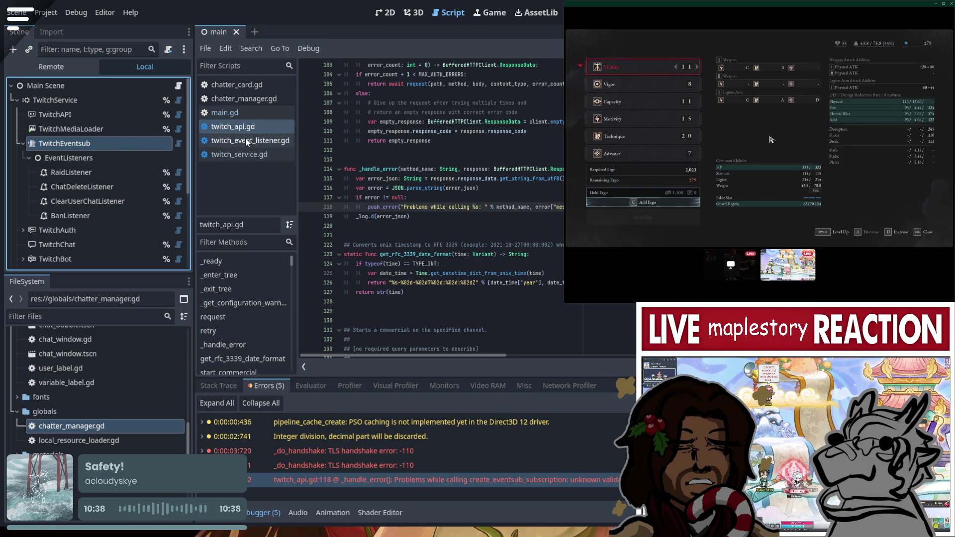
# Open TwitchEventsub's script, twitch_eventsub.gd, and search it for 'eventsub'
pyautogui.click(178, 143)
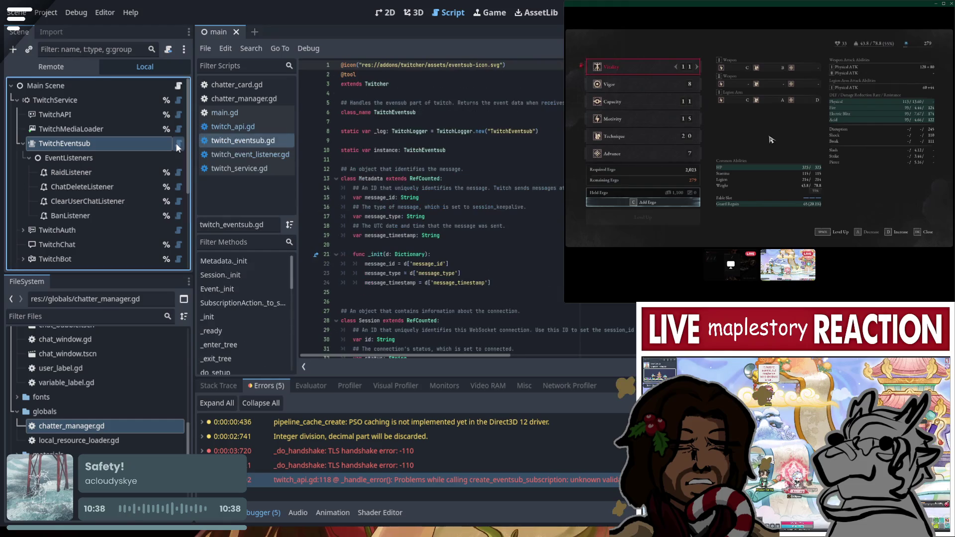
pyautogui.hotkey('ctrl', 'f')
pyautogui.write('eventsub')
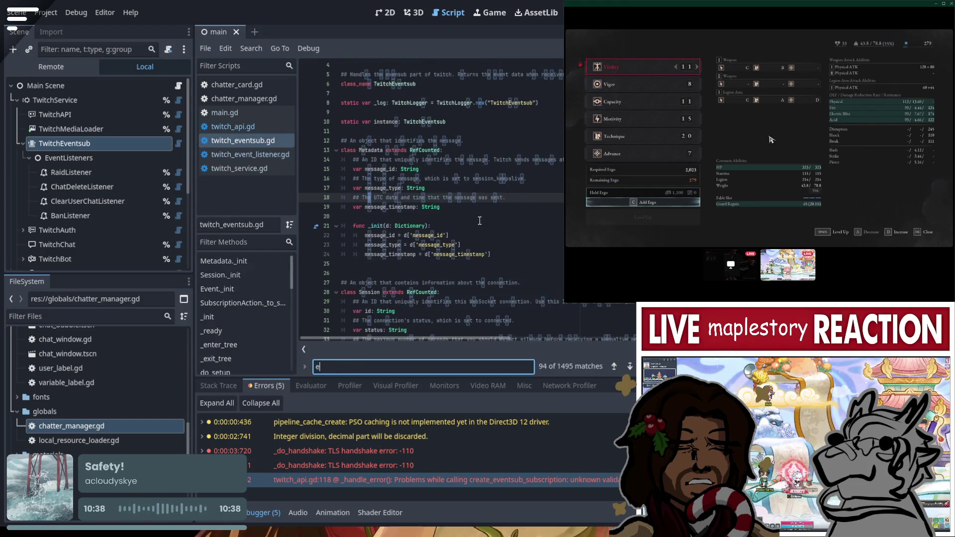
pyautogui.press('Escape')
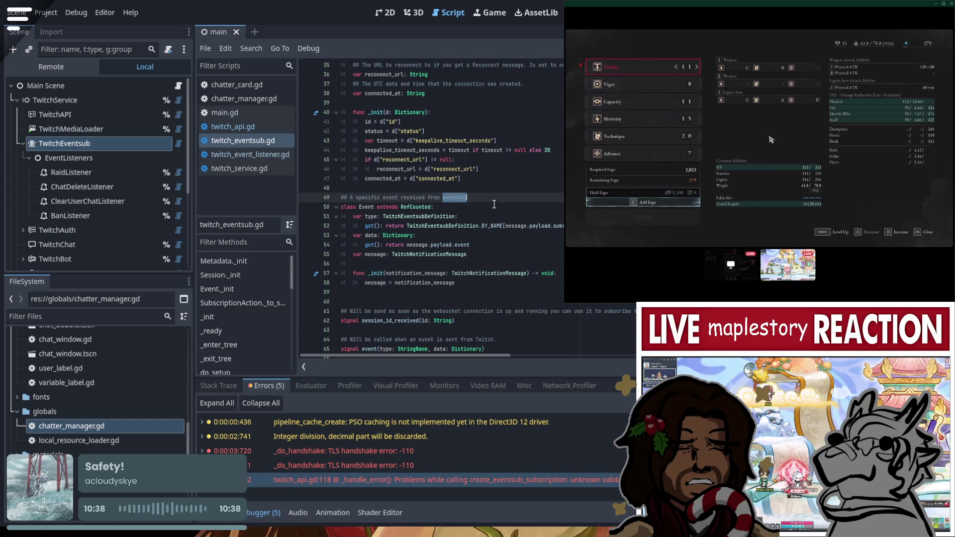
# Search twitch_eventsub.gd from line 52 for 'subscript' to find the Event class lookup
pyautogui.scroll(-1, 501, 197)
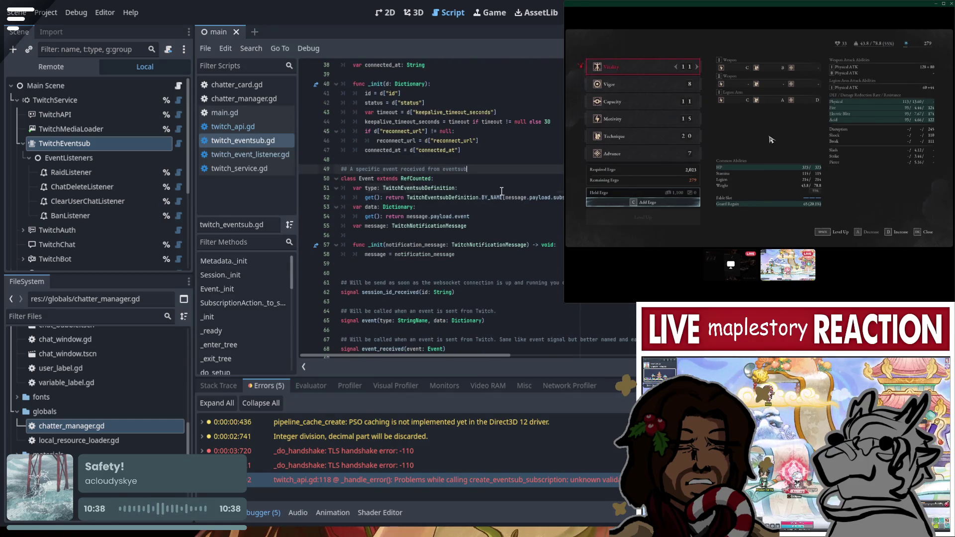
pyautogui.click(501, 197)
pyautogui.hotkey('ctrl', 'f')
pyautogui.write('subscript')
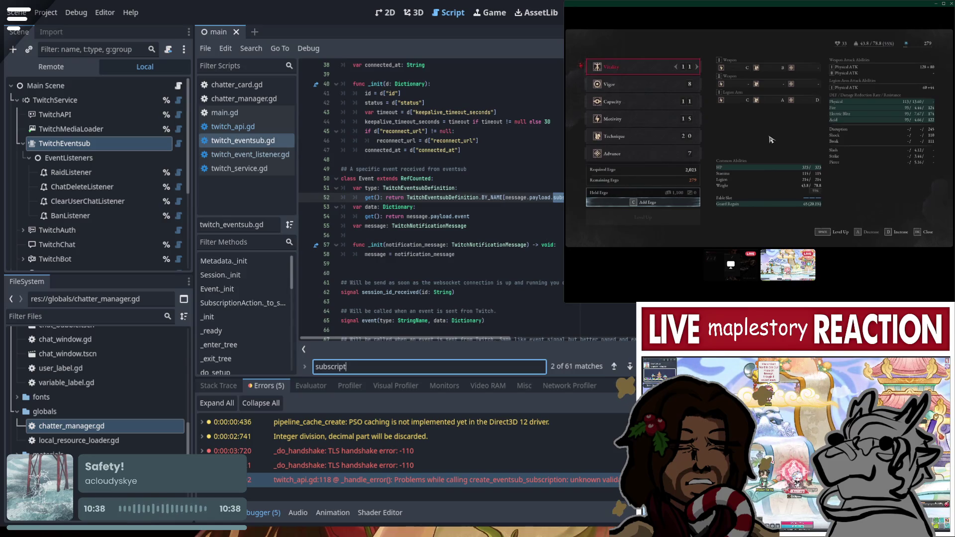
pyautogui.press('Escape')
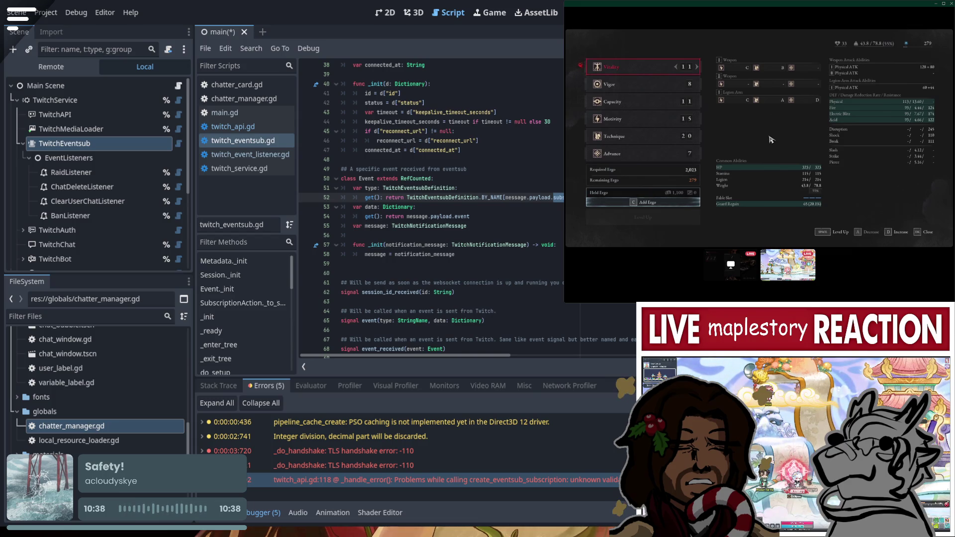
# Check the BanListener and TwitchEventsub nodes, then save and run the project with F5
pyautogui.press('Down')
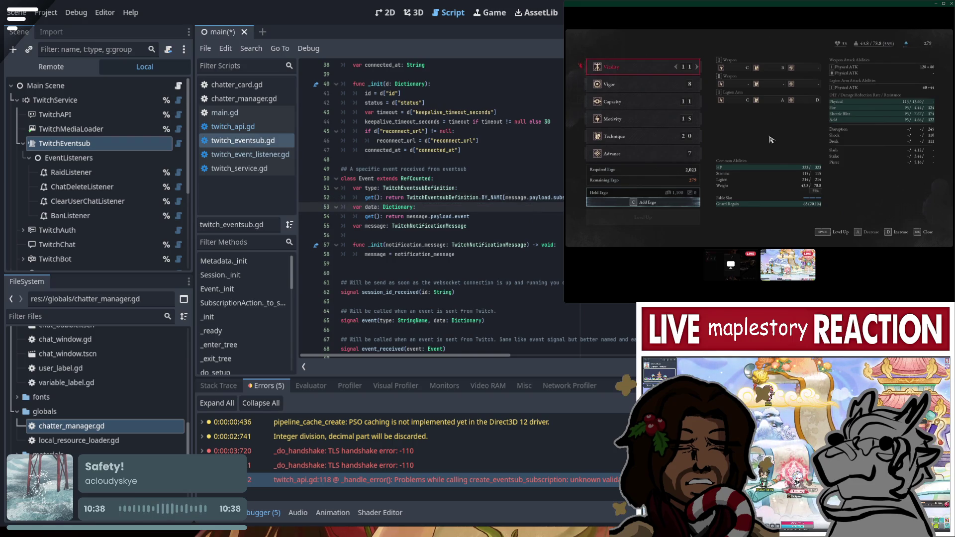
pyautogui.click(95, 215)
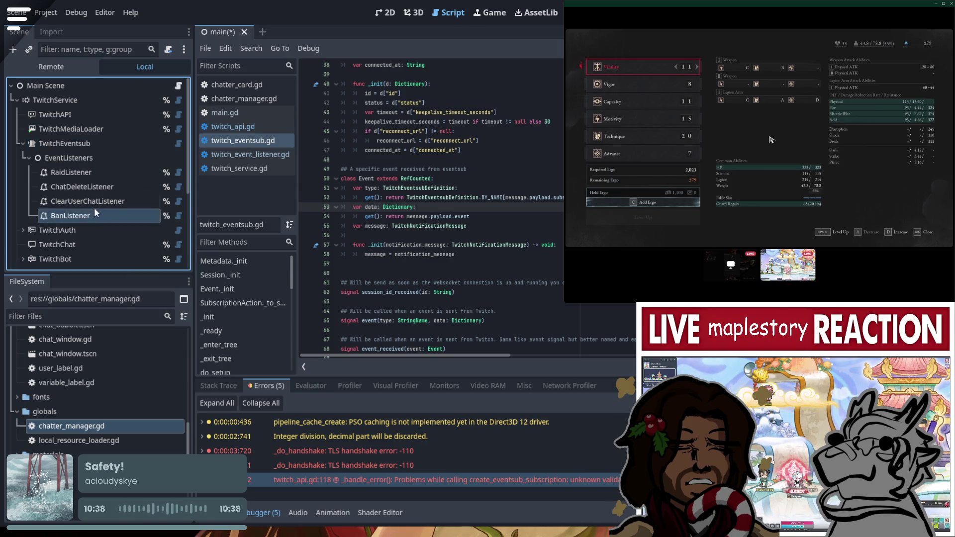
pyautogui.click(75, 147)
pyautogui.click(771, 140)
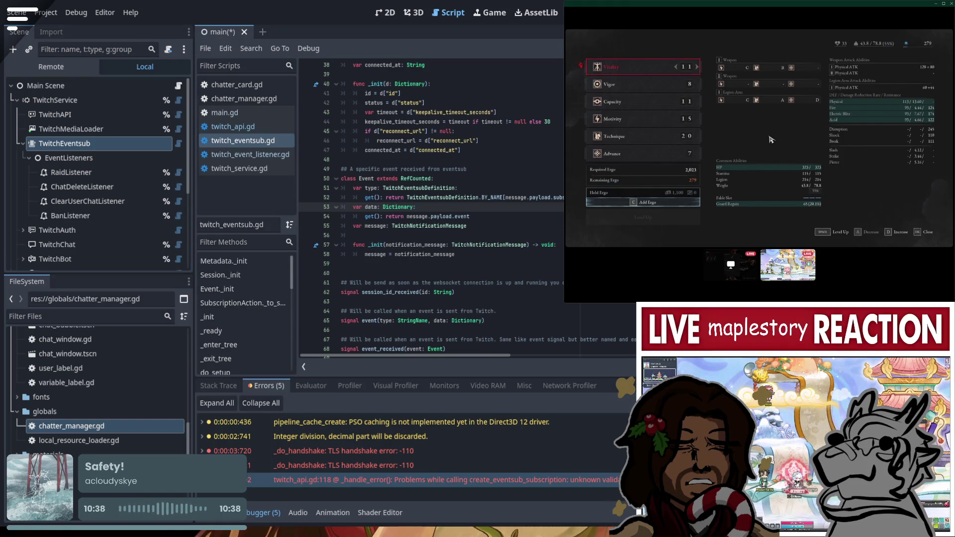
pyautogui.press('F5')
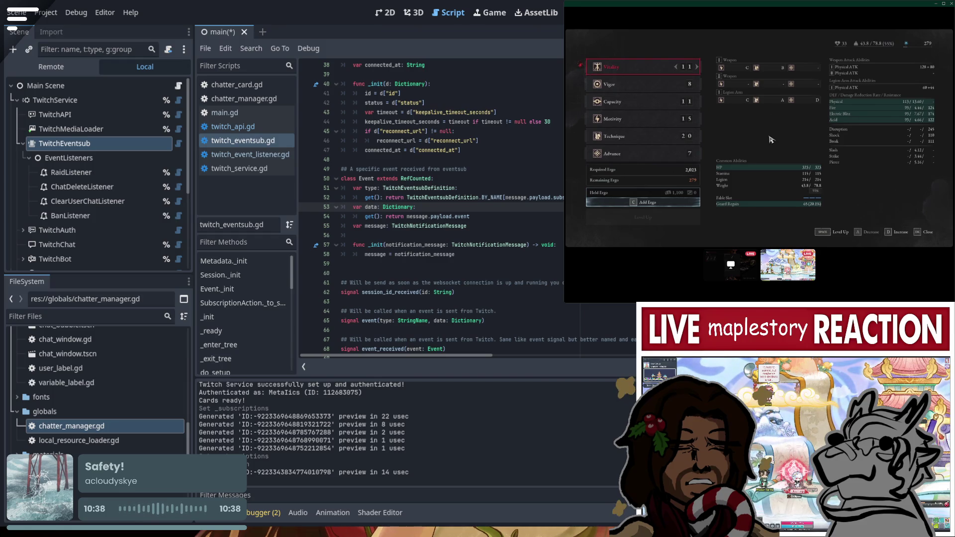
# Rerun the project, check the four errors including TLS handshake failures, and return to Output
pyautogui.press('F5')
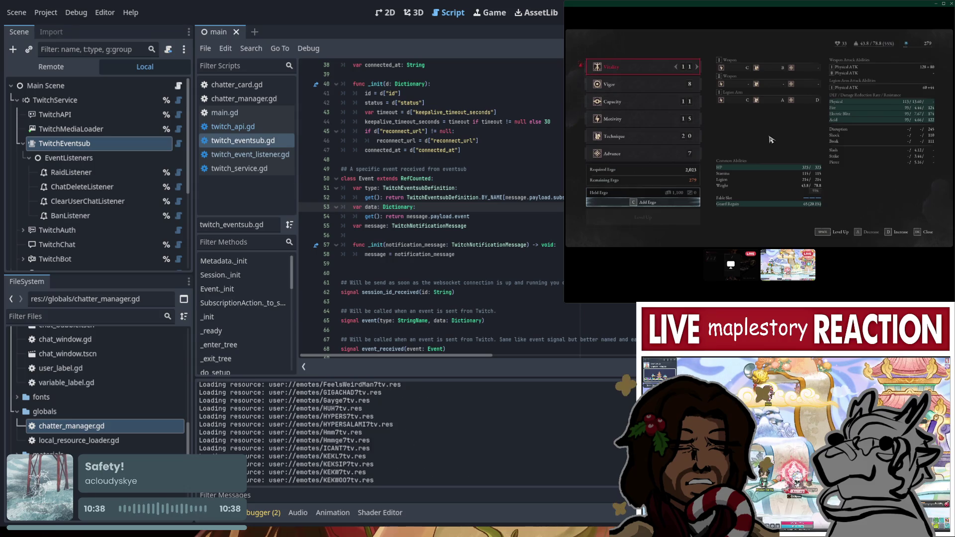
pyautogui.click(259, 513)
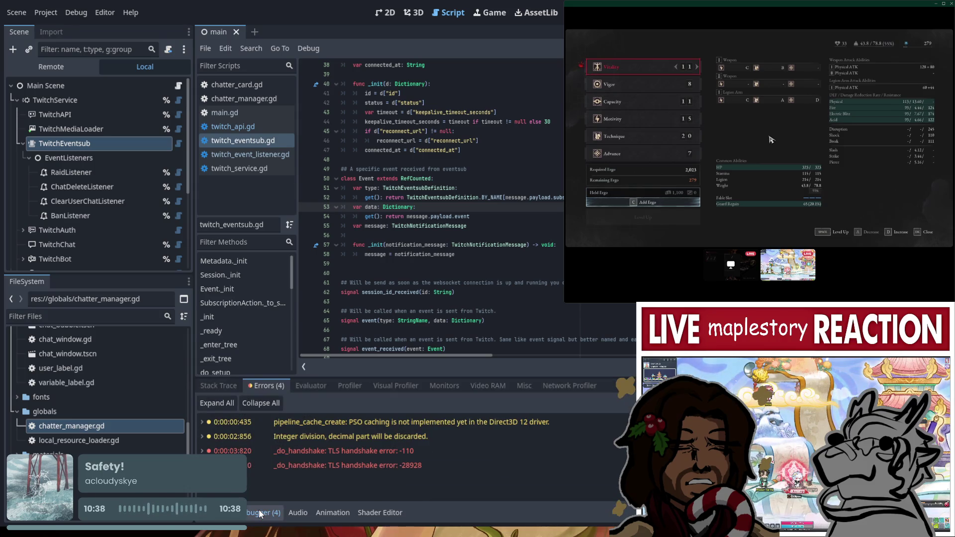
pyautogui.click(219, 513)
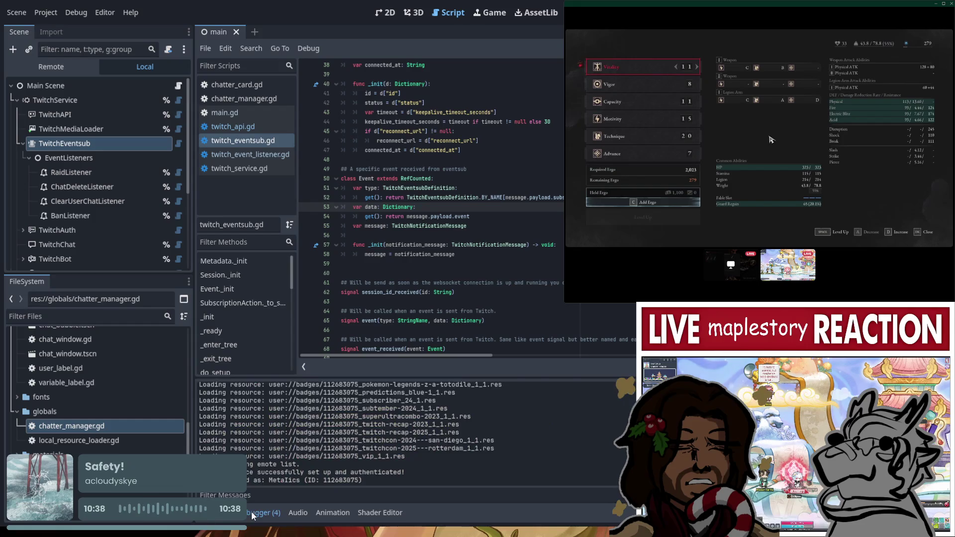